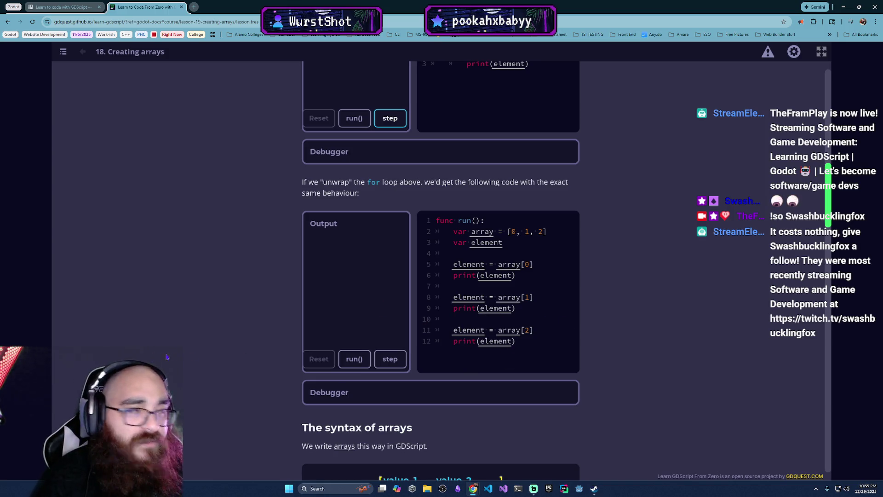
- Run the unwrapped loop example and step through each line until it has printed 0, 1 and 2
click(362, 359)
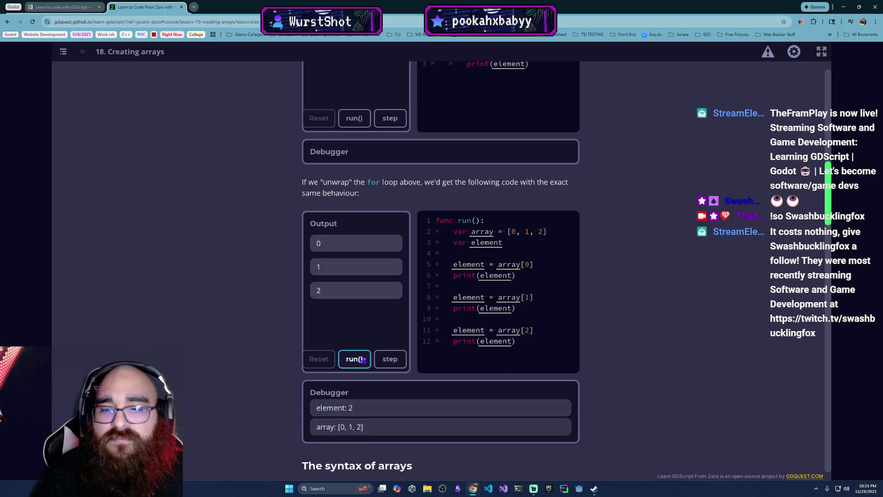
click(388, 364)
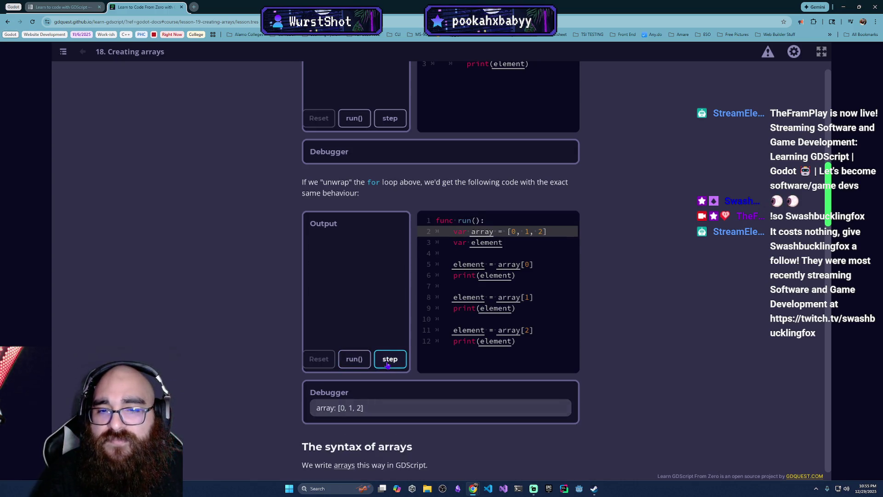
click(388, 364)
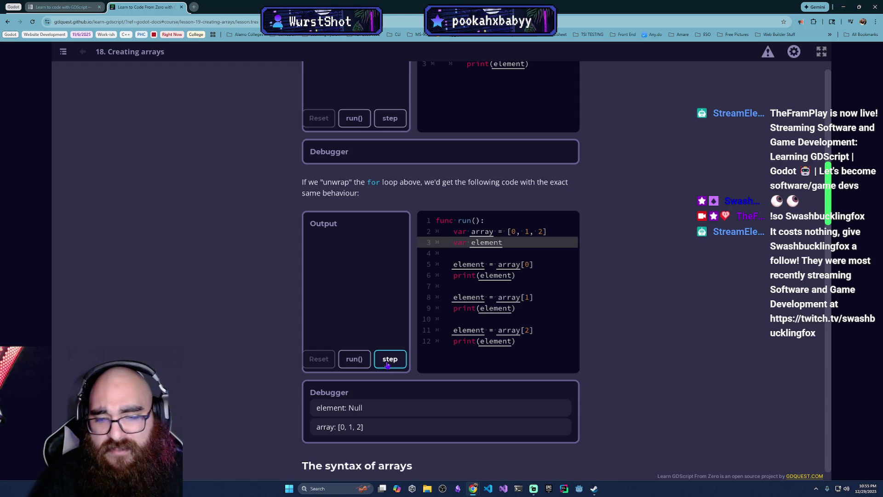
click(388, 363)
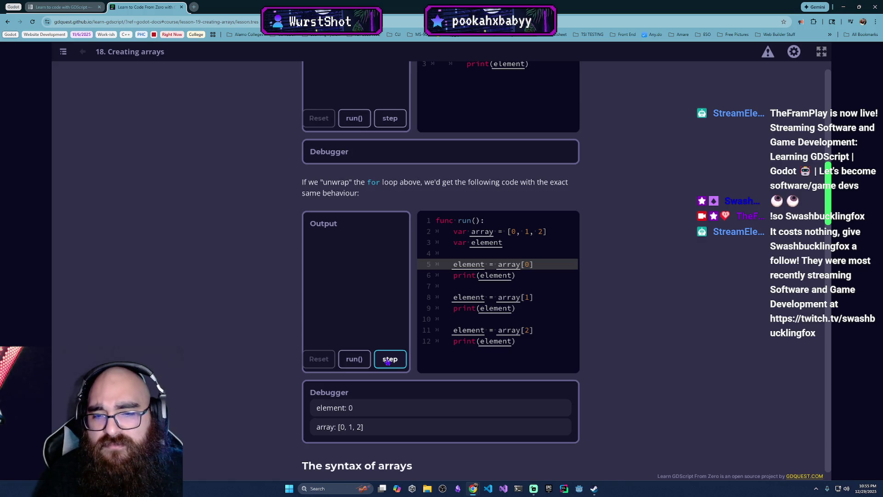
click(388, 361)
click(388, 362)
click(388, 361)
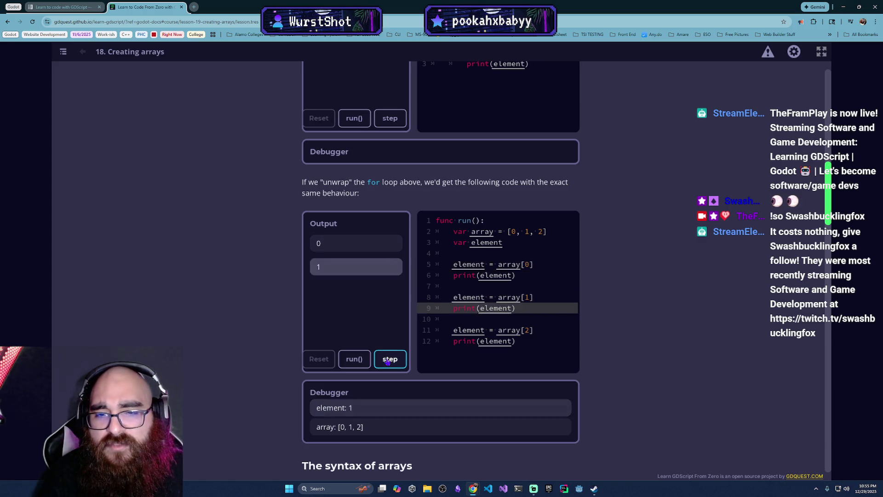
click(387, 362)
click(388, 362)
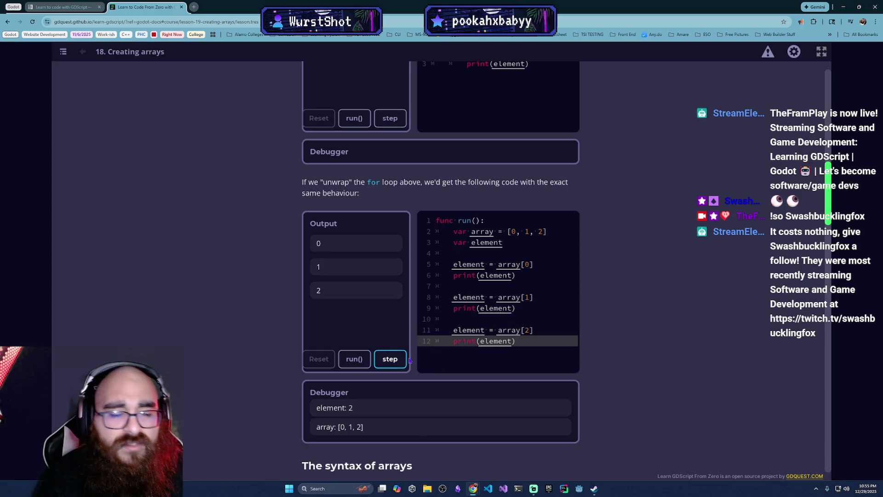
scroll(431, 384, down, 5)
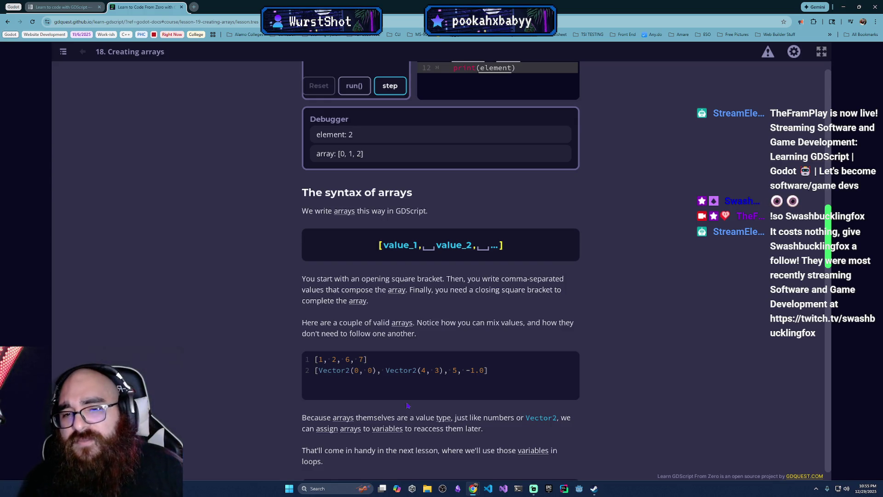
scroll(475, 316, down, 2)
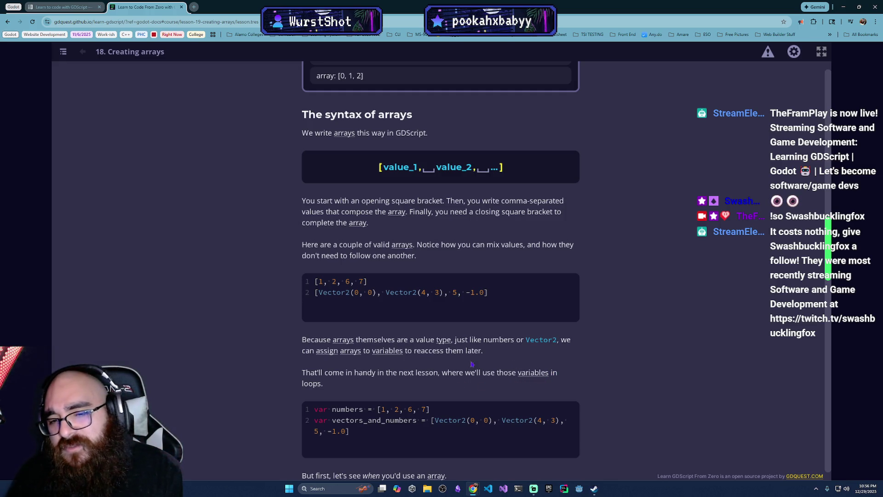
scroll(632, 366, down, 2)
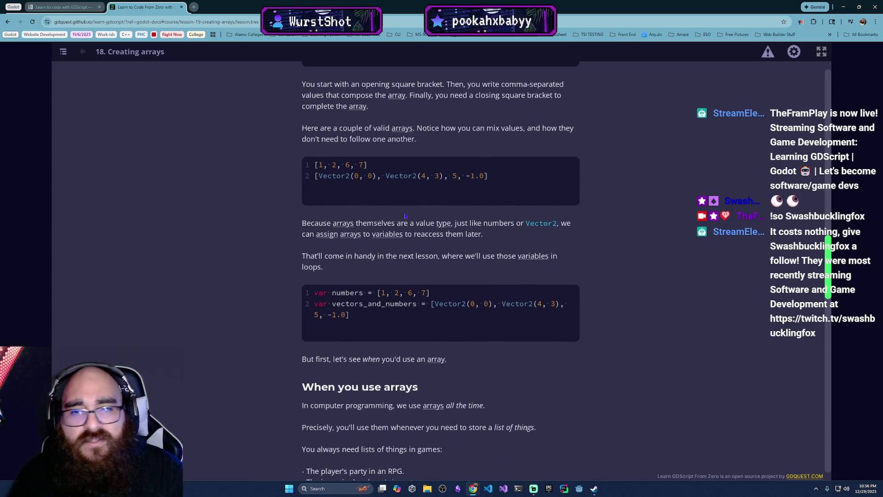
mouse_move(315, 175)
mouse_down()
mouse_move(489, 176)
mouse_move(314, 177)
mouse_up()
click(471, 191)
scroll(463, 273, down, 2)
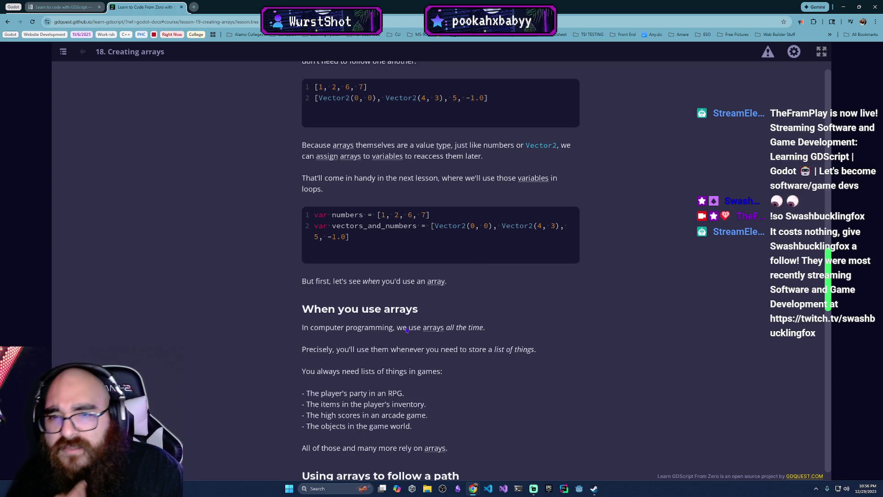
scroll(407, 330, down, 2)
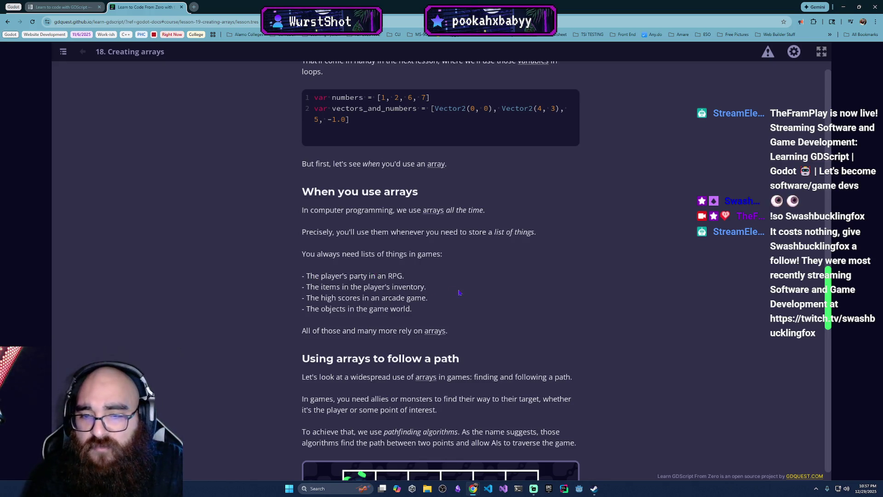
scroll(459, 293, down, 4)
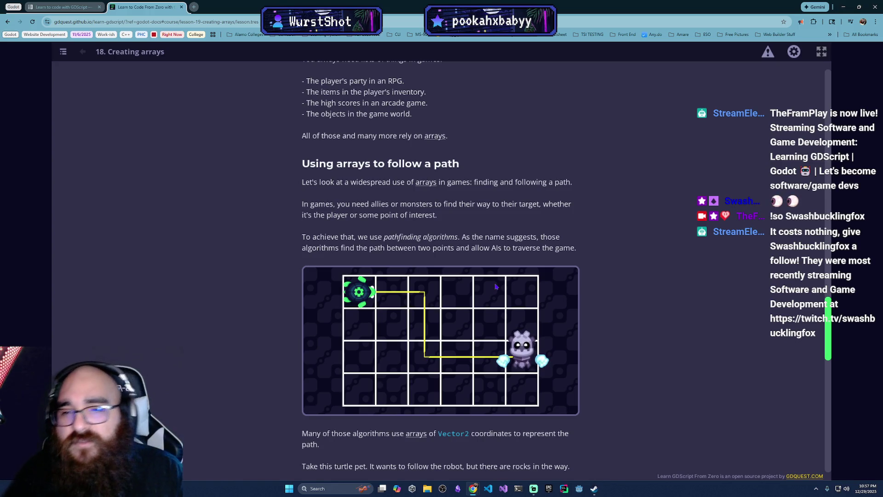
scroll(258, 340, down, 2)
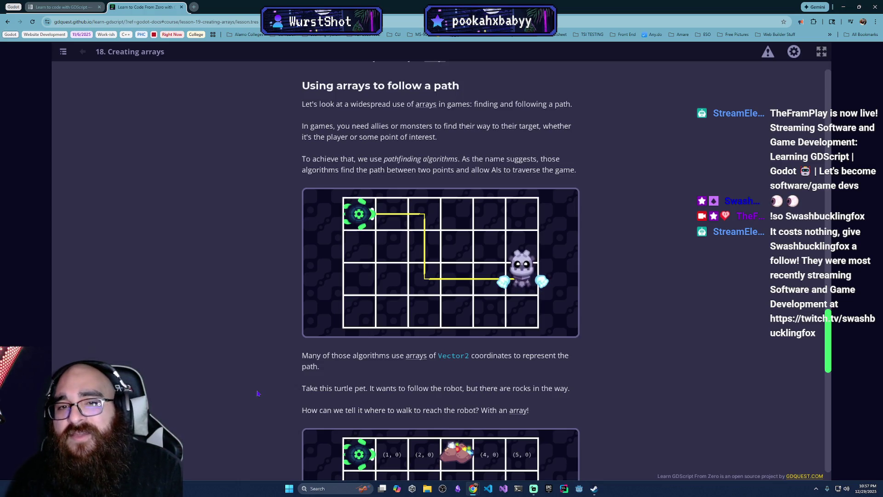
scroll(253, 400, down, 4)
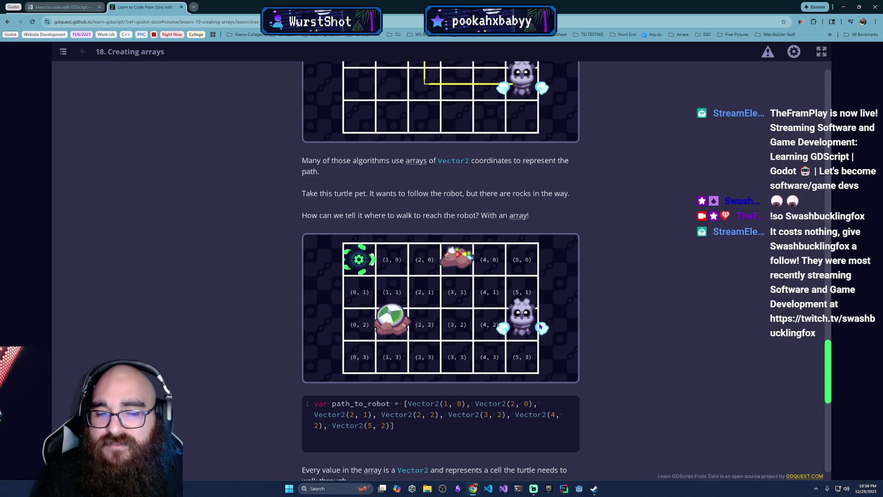
scroll(357, 394, down, 2)
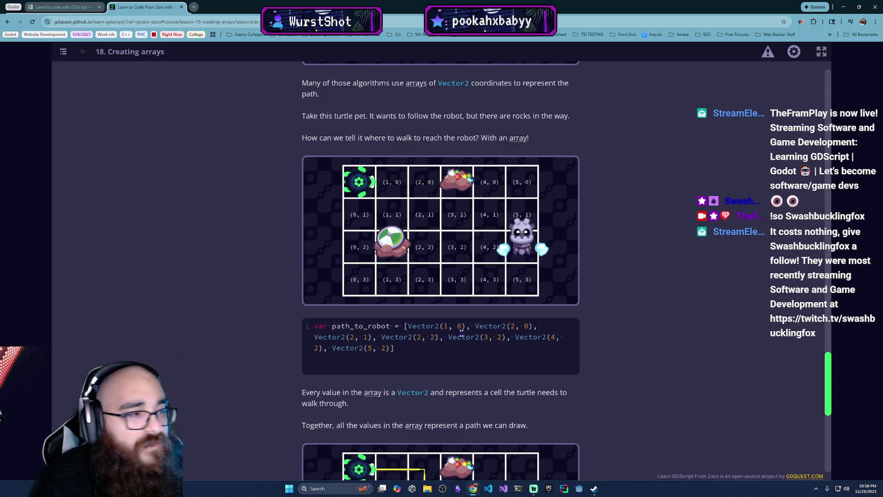
scroll(407, 367, down, 1)
scroll(407, 366, up, 1)
scroll(407, 367, down, 4)
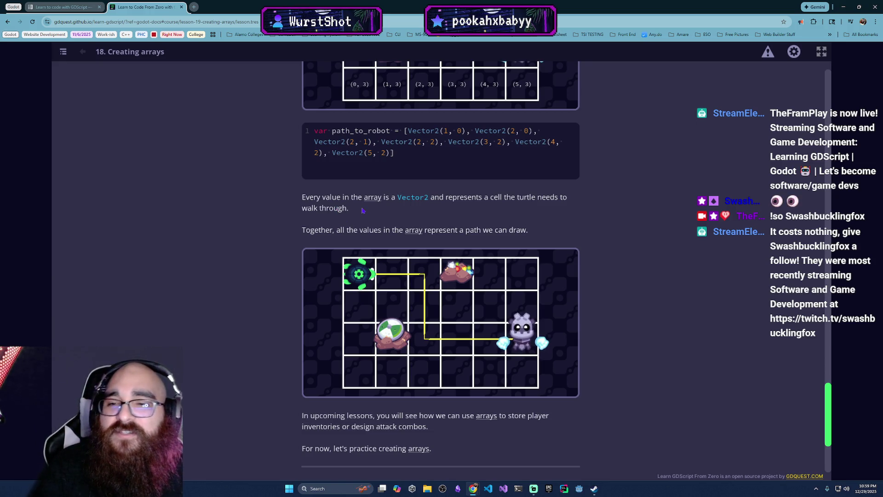
scroll(365, 212, down, 3)
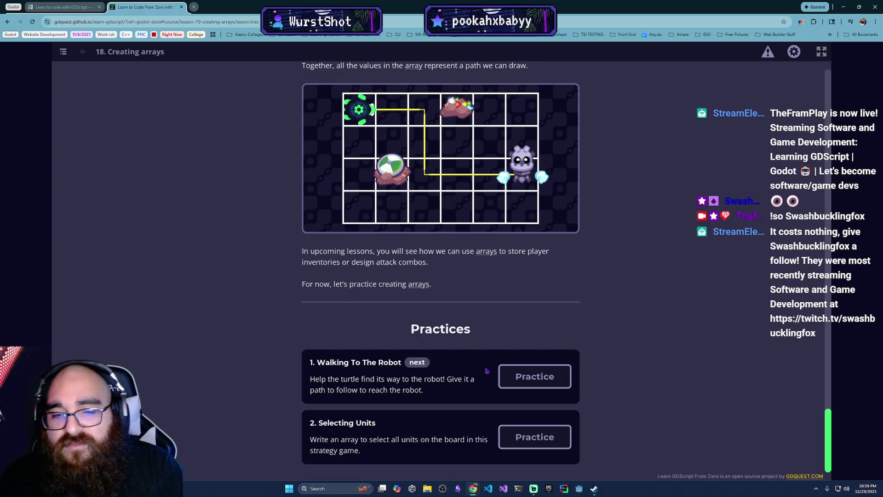
click(535, 375)
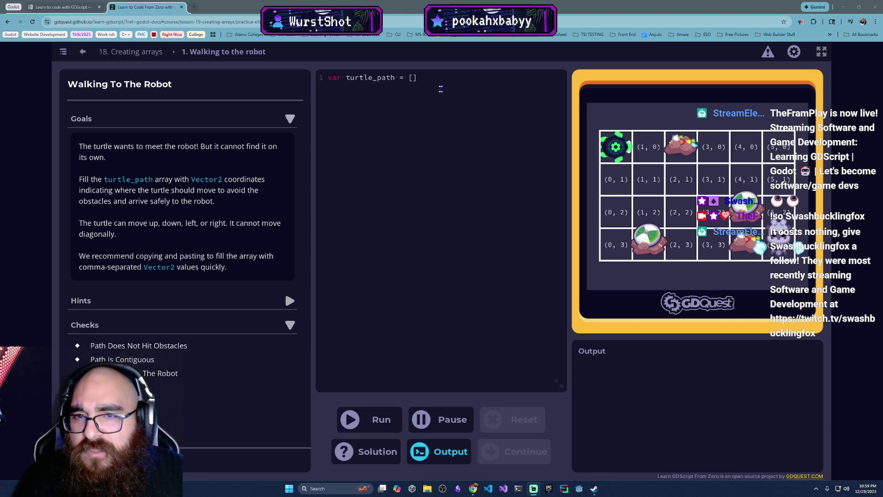
- Fill the turtle_path array with comma-separated empty Vector2() entries
click(499, 146)
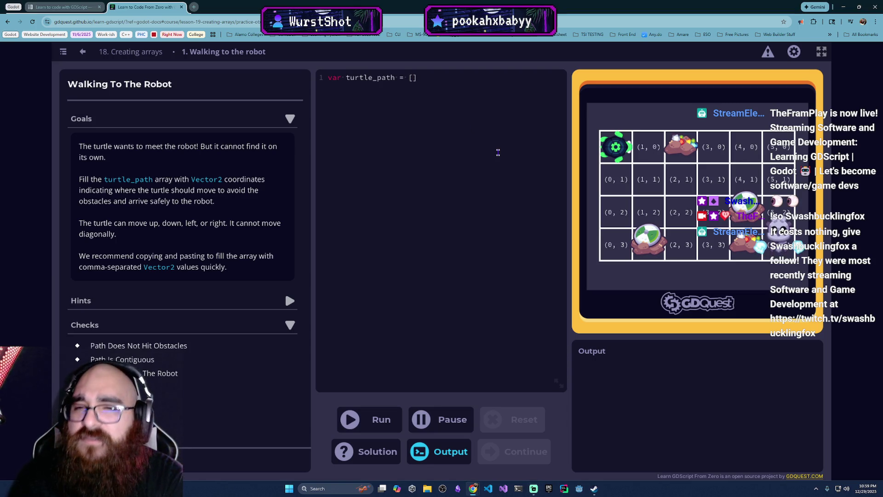
text(vector())
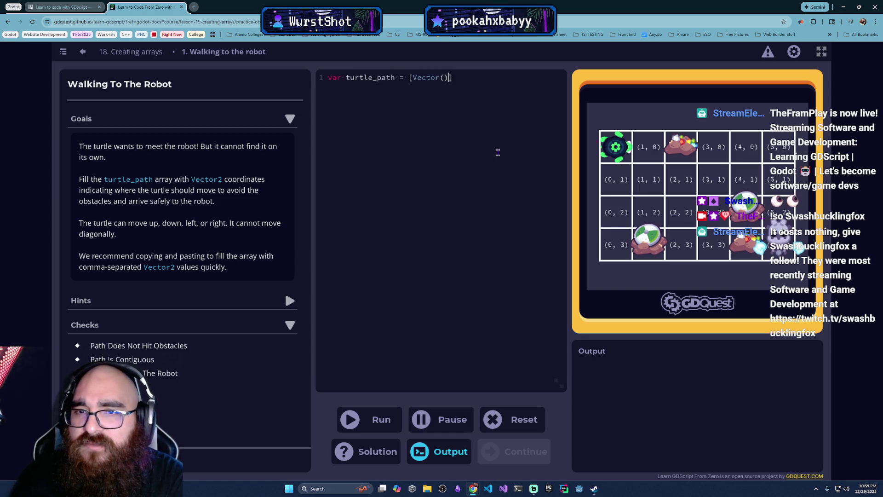
key(Left)
key(Left)
text(2)
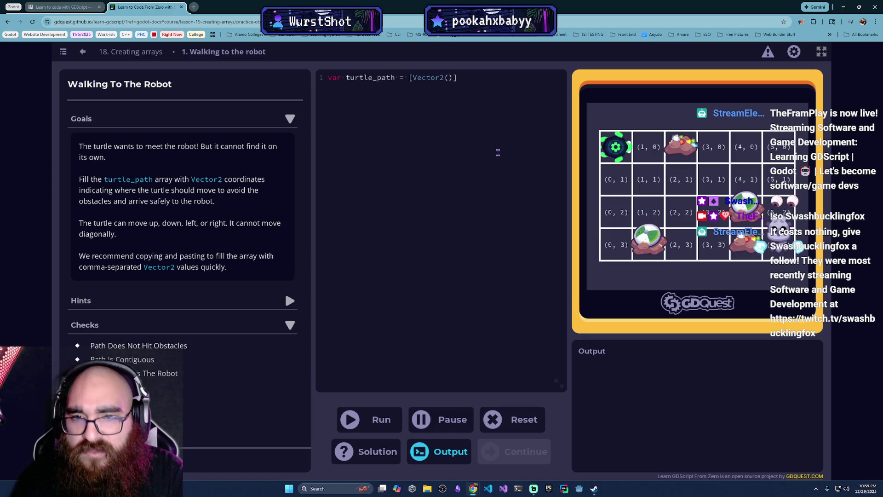
key(ctrl+shift+Left)
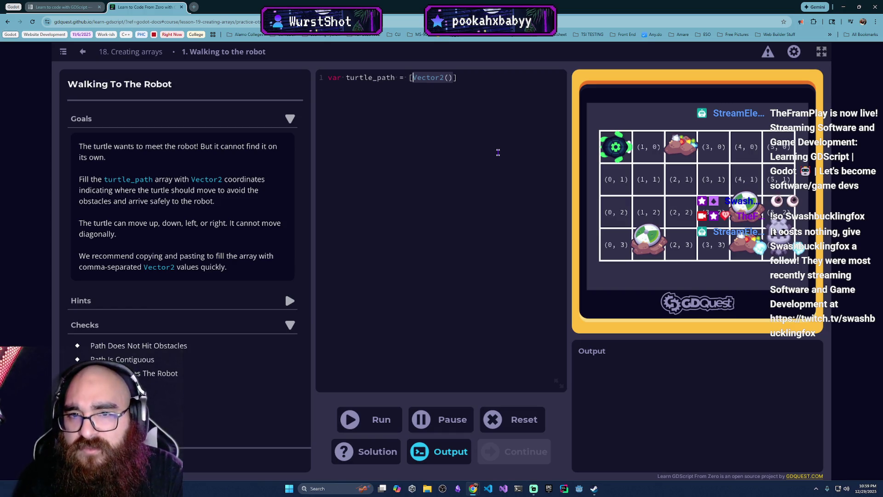
key(Right)
text(,)
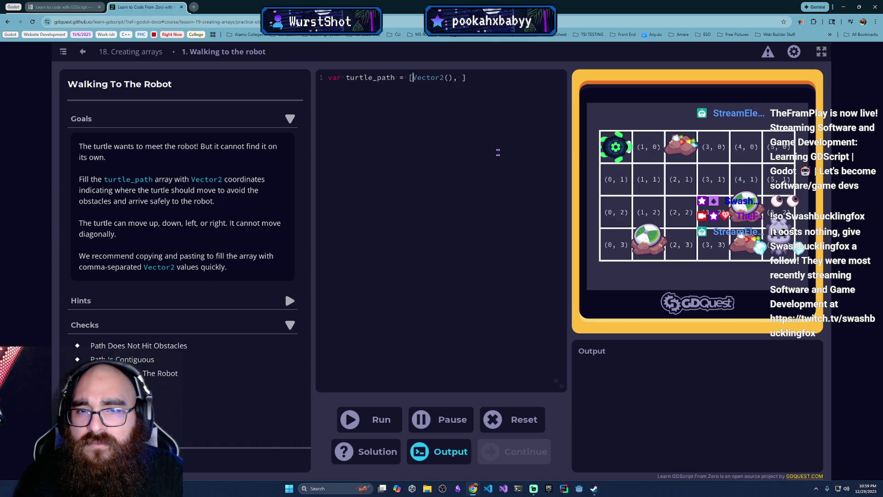
key(shift+End)
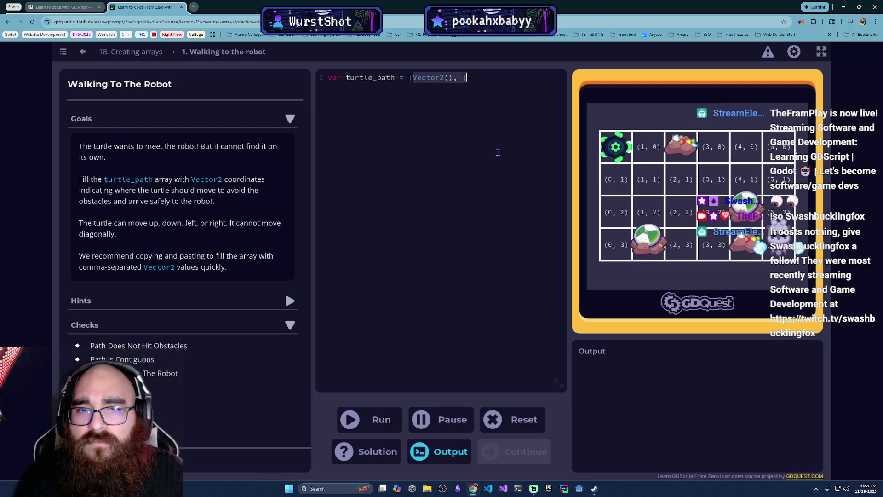
key(Left)
key(Right)
key(Right)
key(Right)
key(Right)
key(Right)
key(Right)
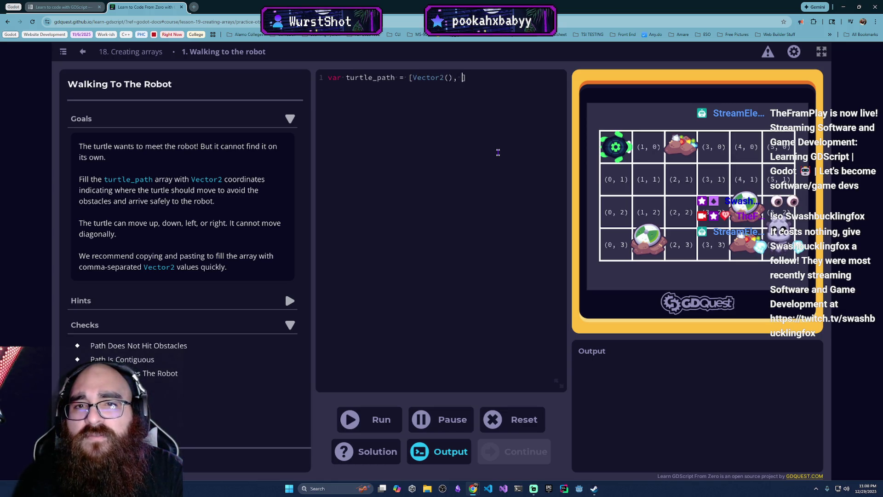
key(shift+Left)
key(shift+Left)
key(shift+Left)
key(ctrl+c)
key(Right)
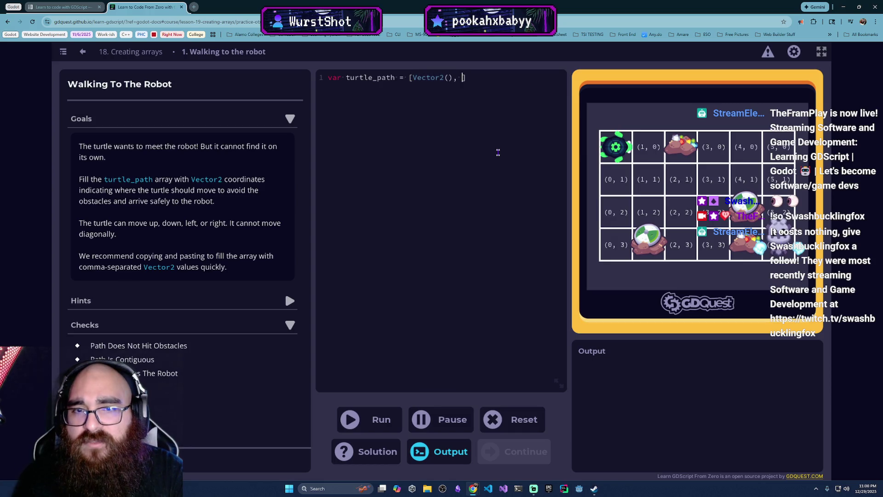
key(ctrl+v)
key(ctrl+v)
key(ctrl+v)
key(ctrl+v)
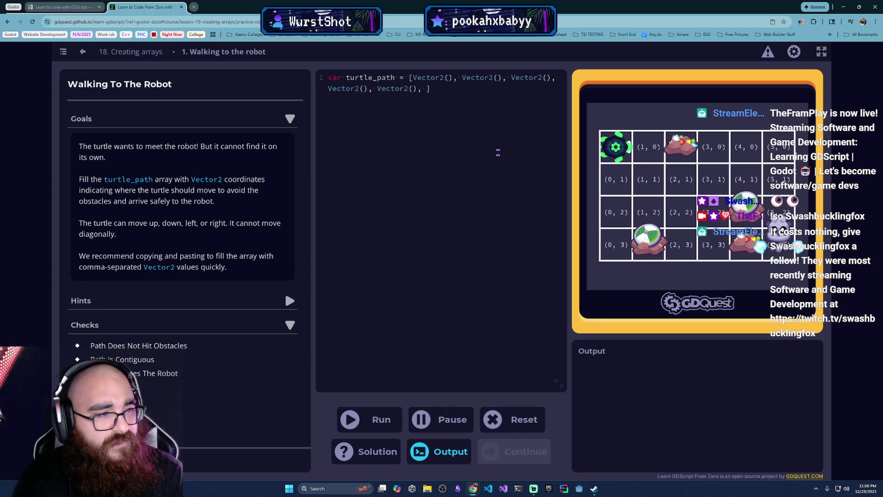
key(ctrl+v)
key(BackSpace)
key(BackSpace)
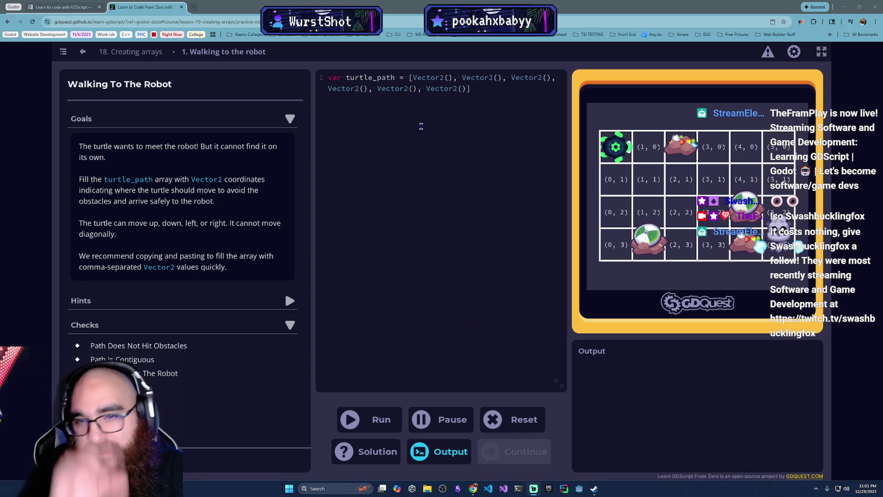
- Set the first entry to Vector2(1, 0) and paste 1, 0 into every other empty Vector2
click(451, 78)
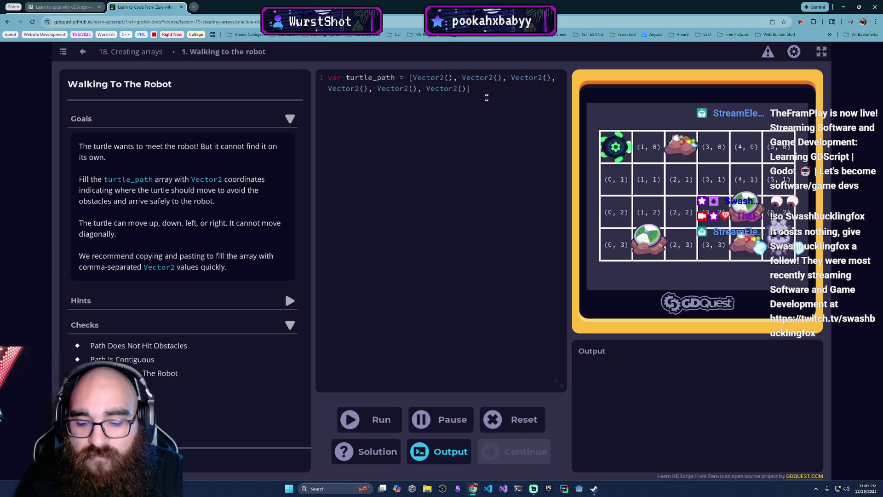
text(1,0,)
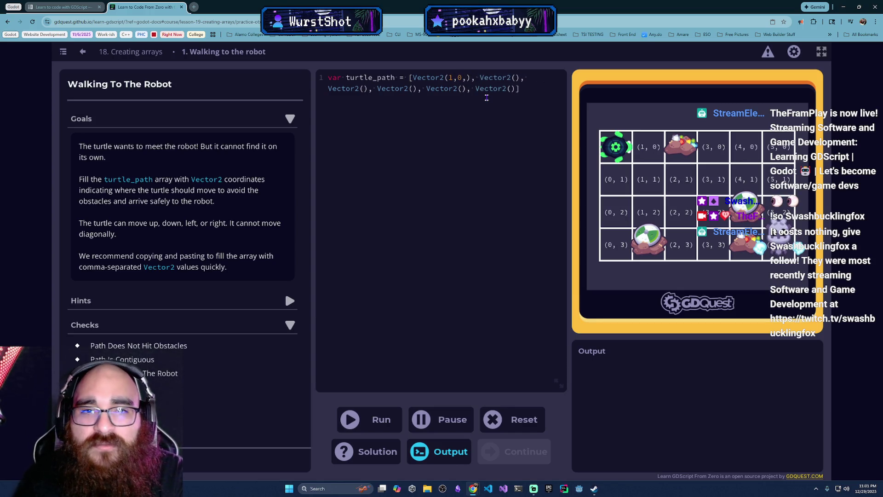
key(BackSpace)
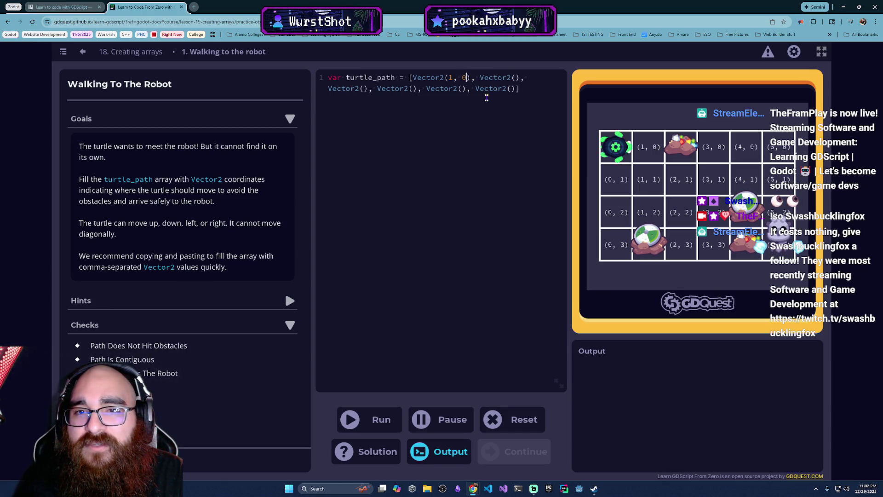
key(shift+Left)
key(shift+Left)
key(shift+Left)
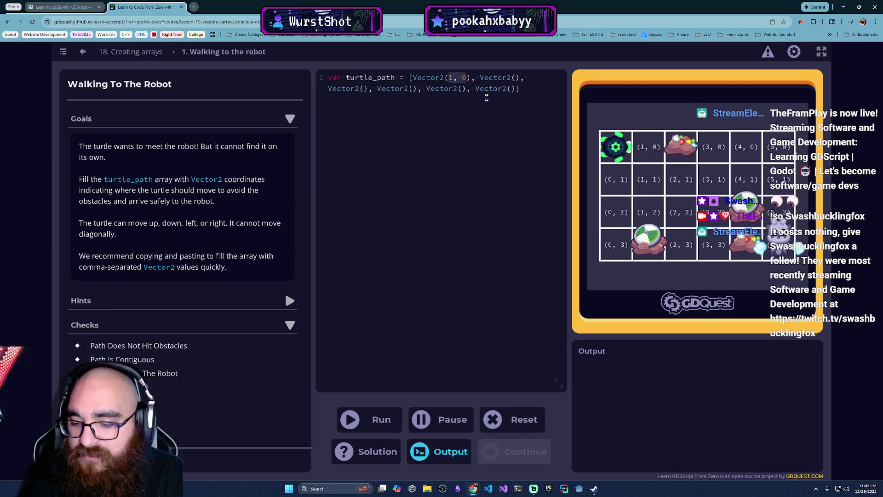
key(ctrl+c)
key(Right)
key(Right)
key(Right)
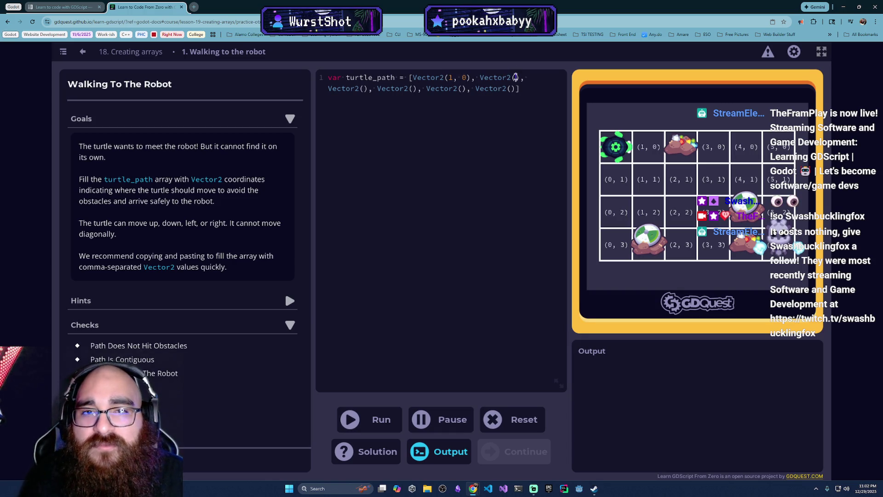
key(ctrl+v)
key(Right)
key(Right)
key(Right)
key(ctrl+v)
key(Right)
key(Right)
key(Right)
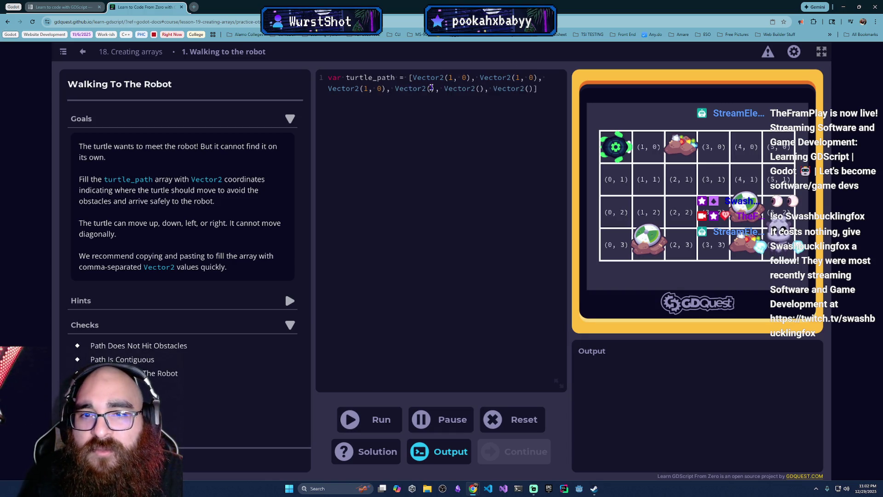
key(ctrl+v)
key(Right)
key(Right)
key(Right)
key(ctrl+v)
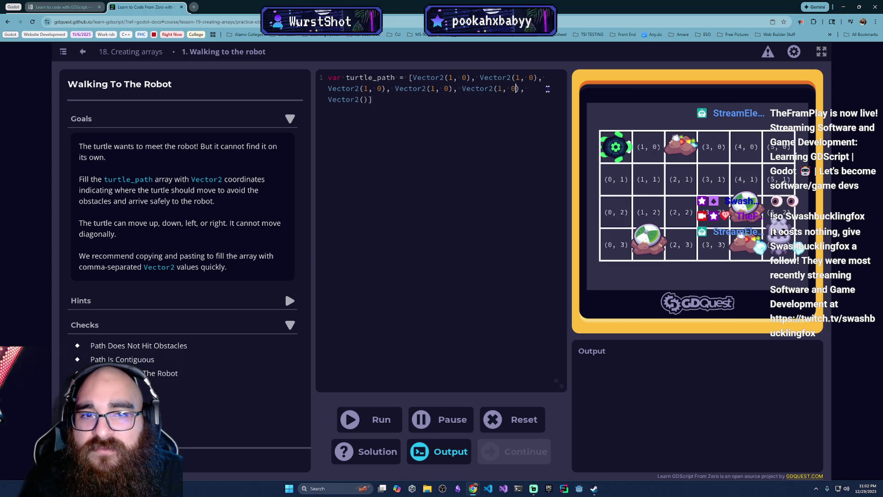
key(Right)
key(Right)
key(Right)
key(ctrl+v)
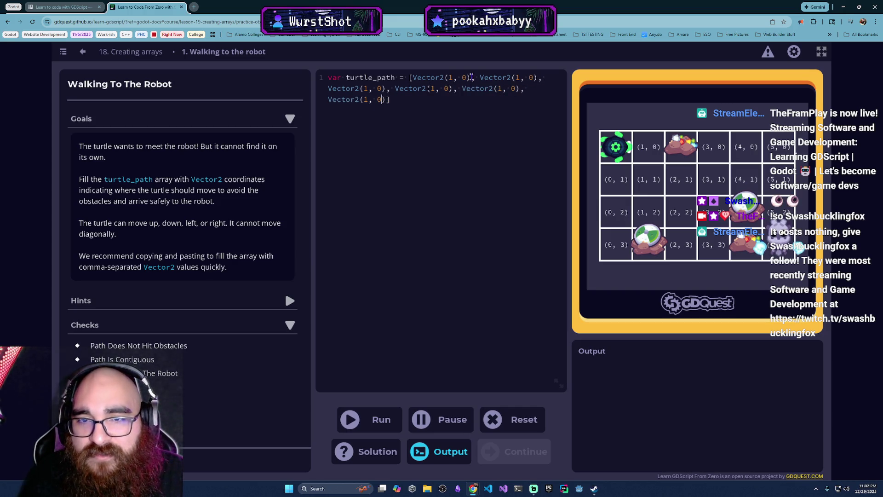
- Change the second through fourth entries to (1, 1), (2, 1) and (3, 1)
key(BackSpace)
text(1)
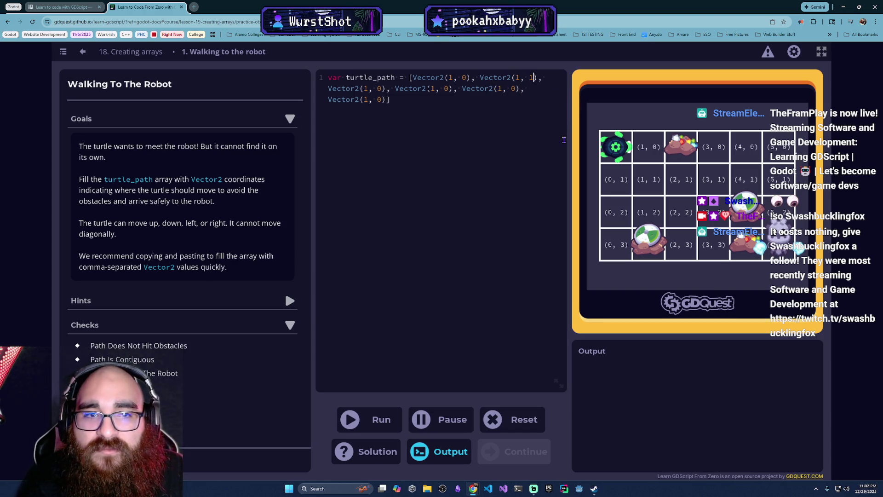
click(368, 89)
key(BackSpace)
text(2)
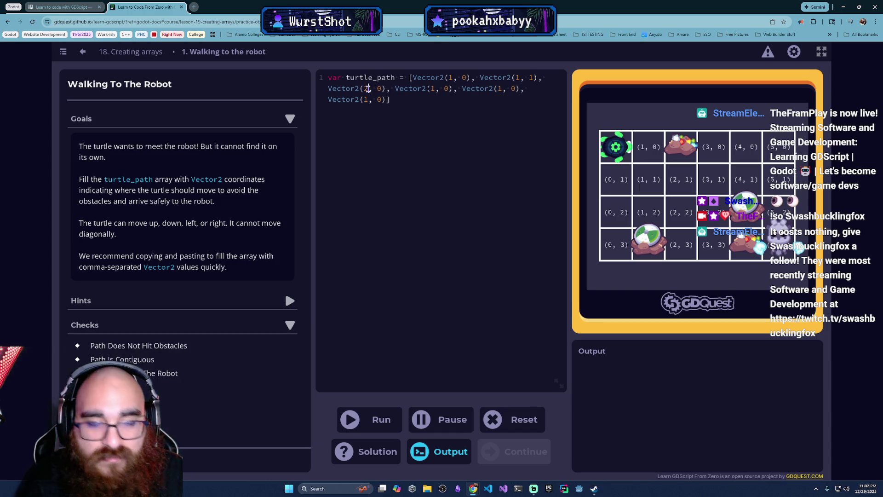
key(Delete)
text(1)
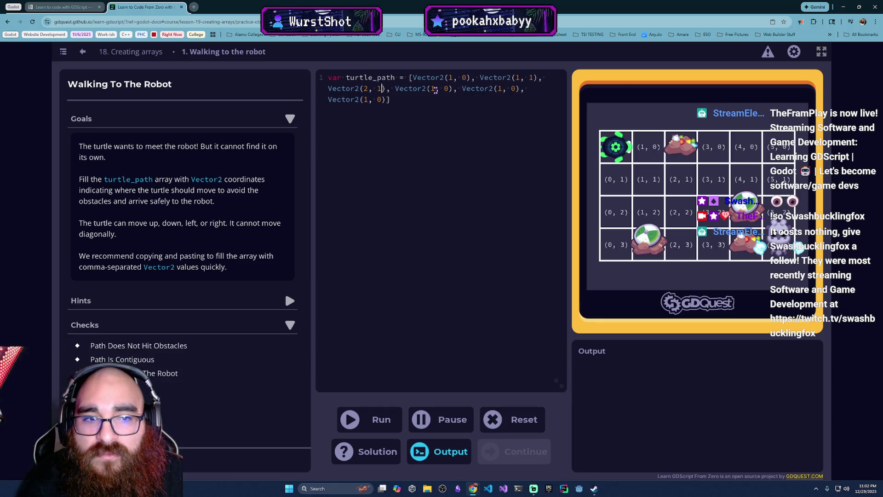
click(435, 88)
key(BackSpace)
text(3)
key(Right)
key(Right)
key(Right)
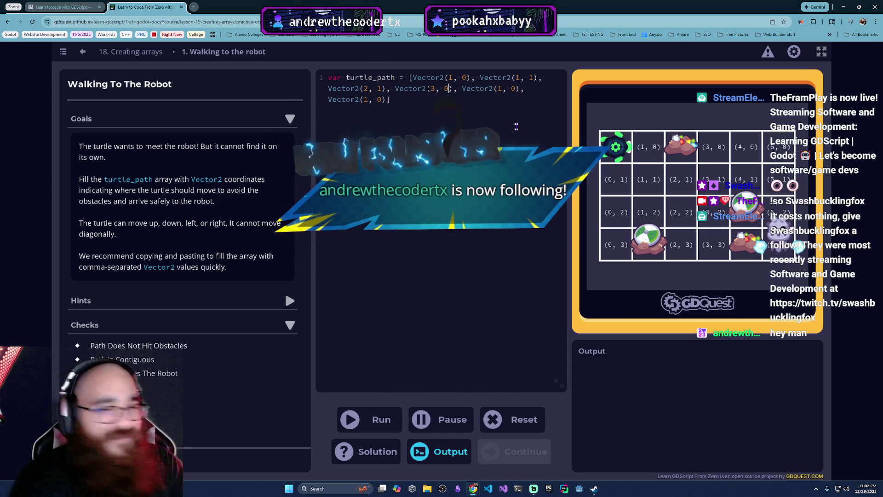
key(BackSpace)
text(1)
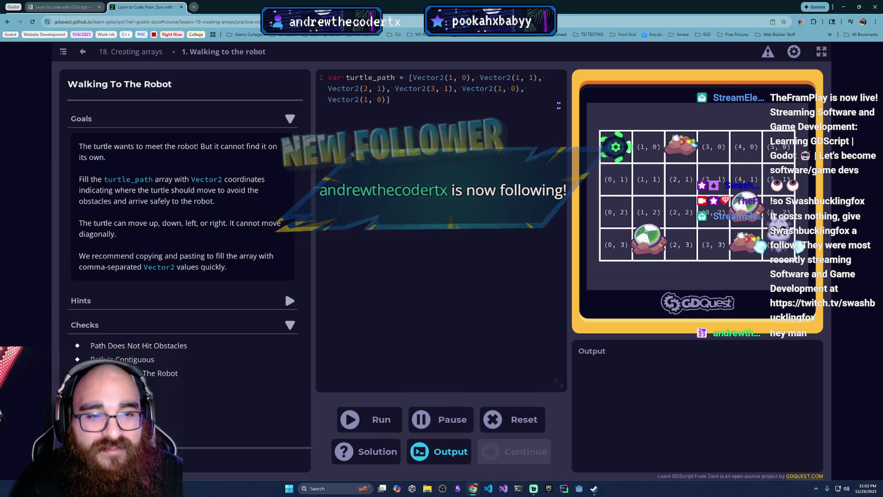
- Change the fifth and sixth entries to (4, 1) and (5, 1)
key(BackSpace)
text(4)
key(Right)
key(Right)
key(Right)
key(BackSpace)
text(1)
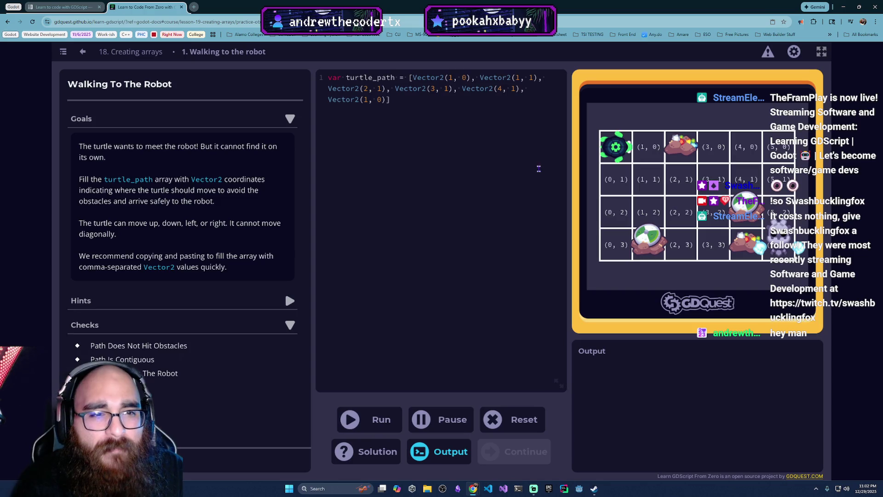
click(368, 100)
key(BackSpace)
text(5)
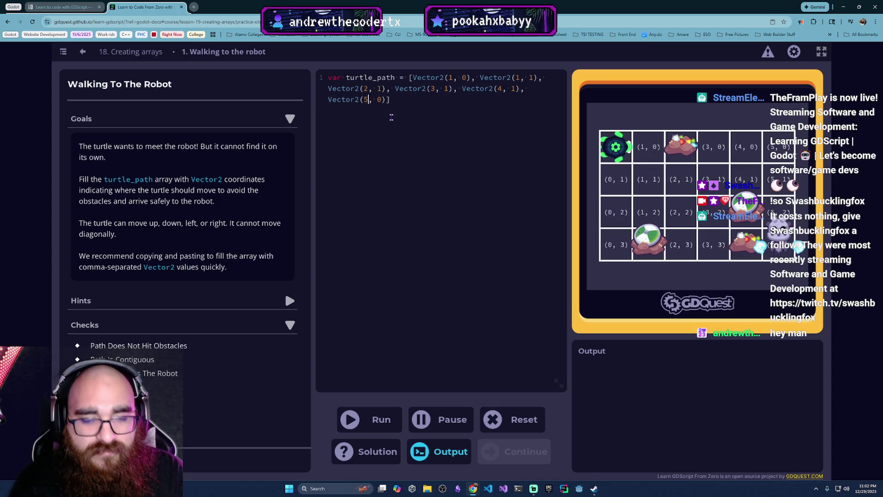
key(Right)
key(Right)
key(Right)
key(BackSpace)
text(1)
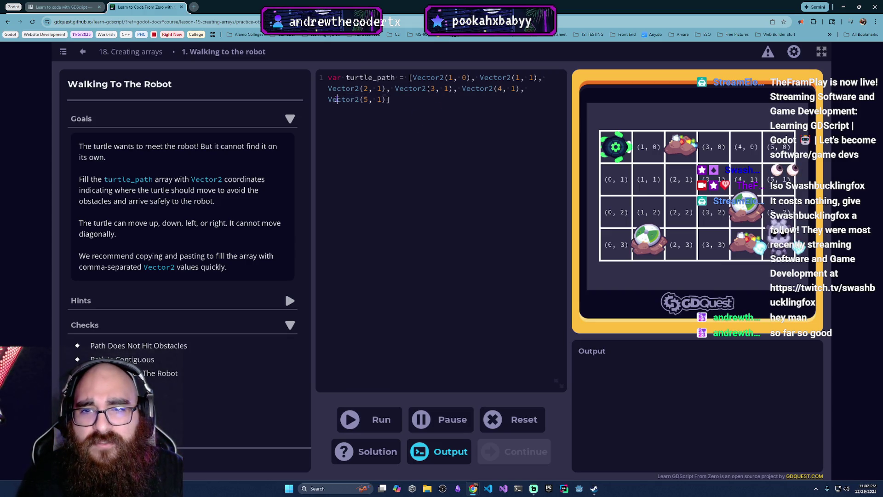
- Duplicate Vector2(5, 1) twice and edit the copies to (5, 2) and (5, 3)
drag(385, 99, 524, 89)
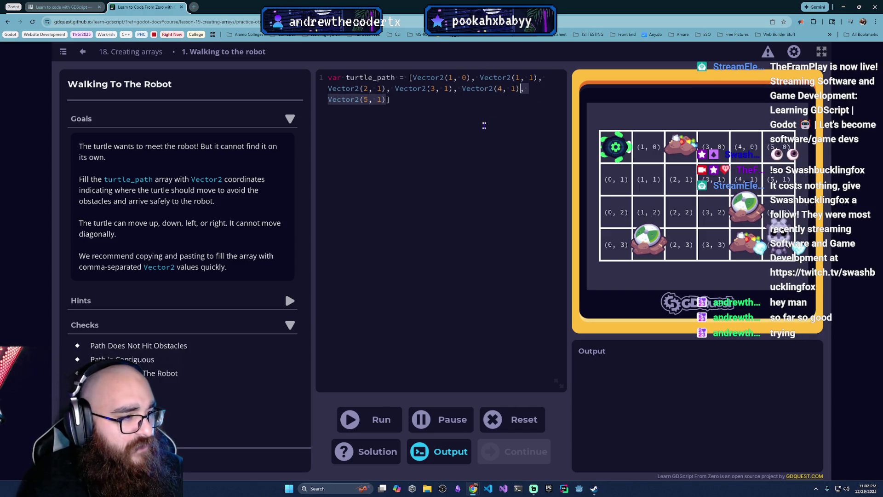
click(381, 111)
key(ctrl+v)
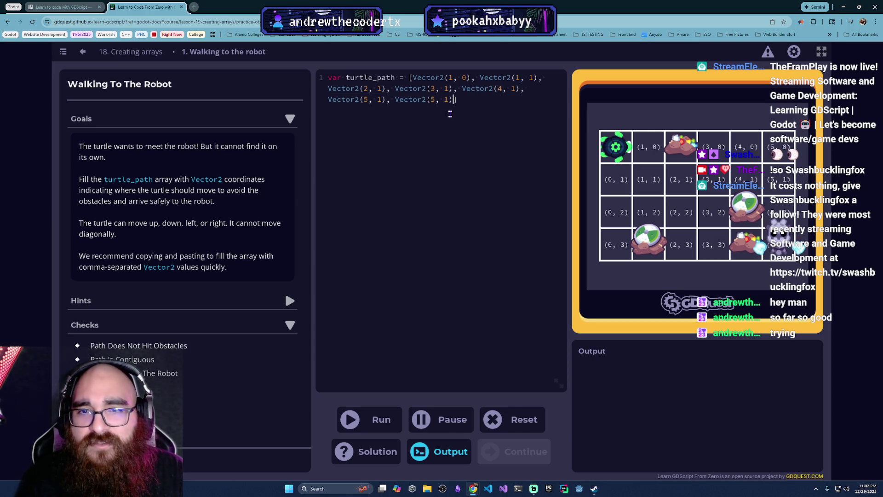
key(ctrl+v)
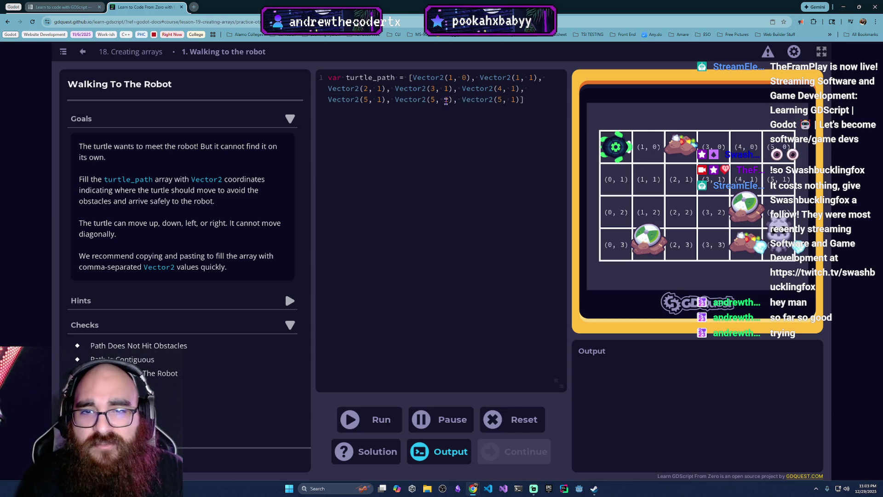
click(449, 99)
key(BackSpace)
text(2)
click(515, 100)
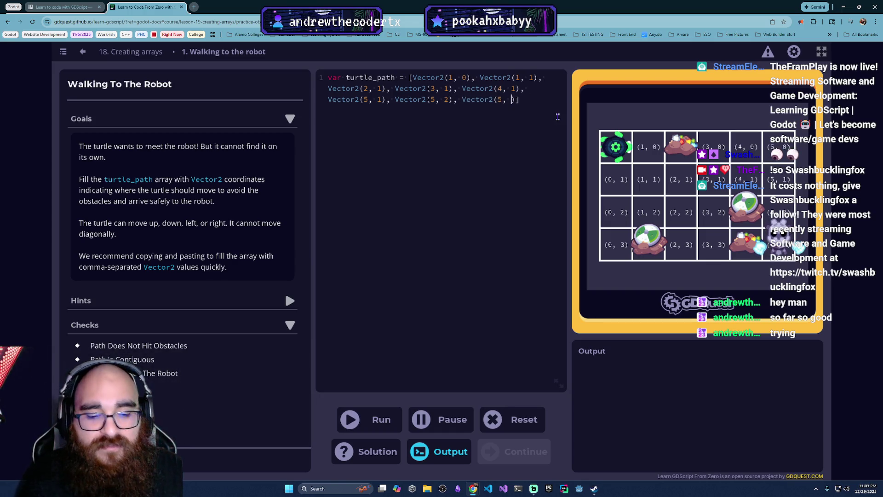
key(BackSpace)
text(3)
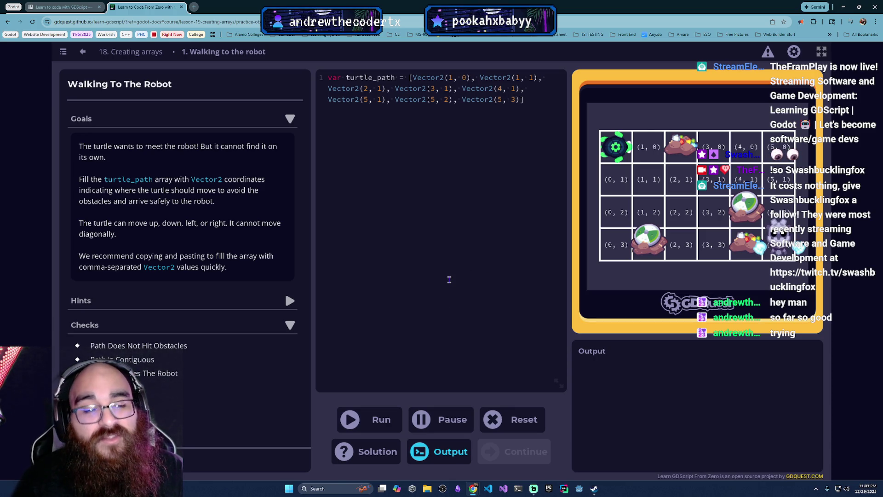
- Run the turtle_path code, pass the checks, and continue to the next practice
click(372, 423)
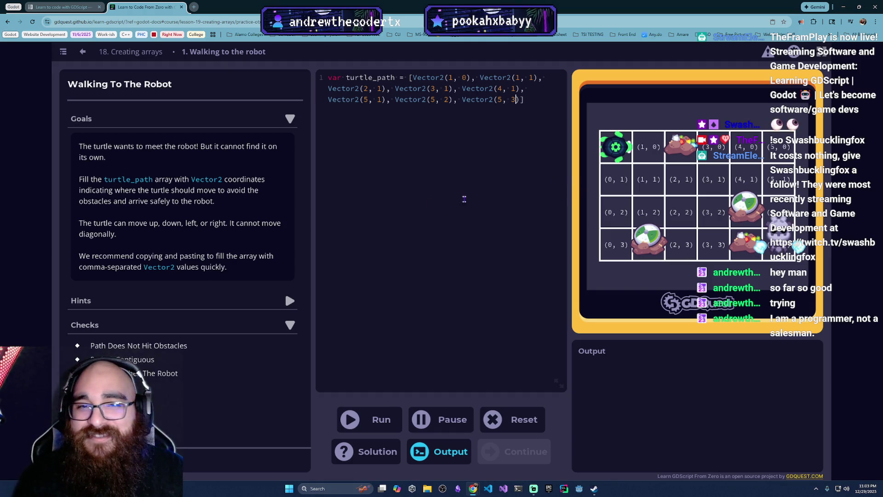
click(369, 411)
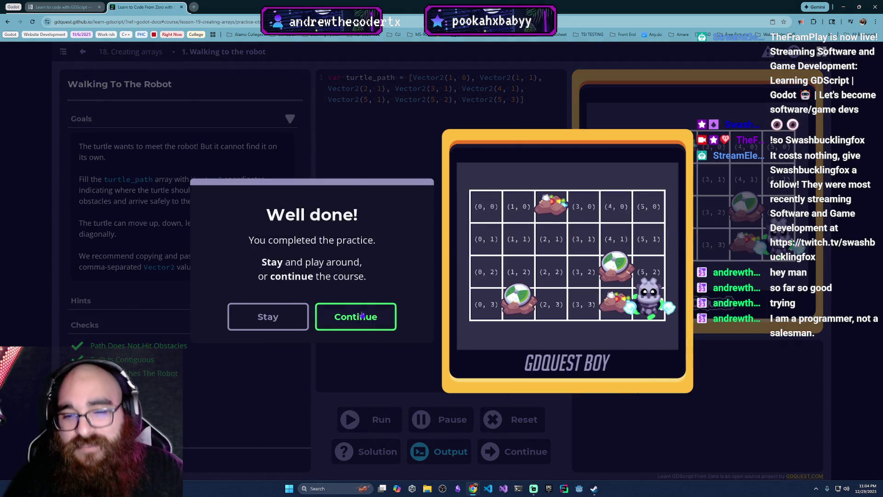
click(367, 318)
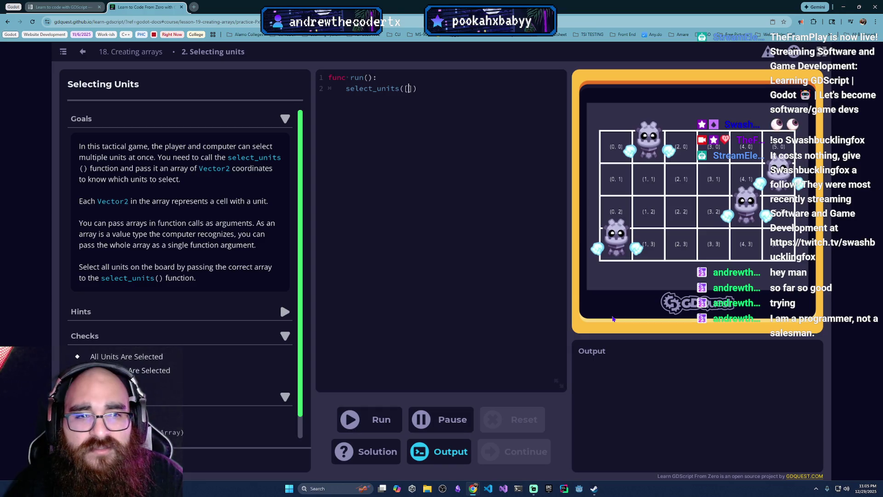
- Enter Vector2(1, 0) in select_units() and duplicate it into four entries
text(1)
key(BackSpace)
text(Vector2())
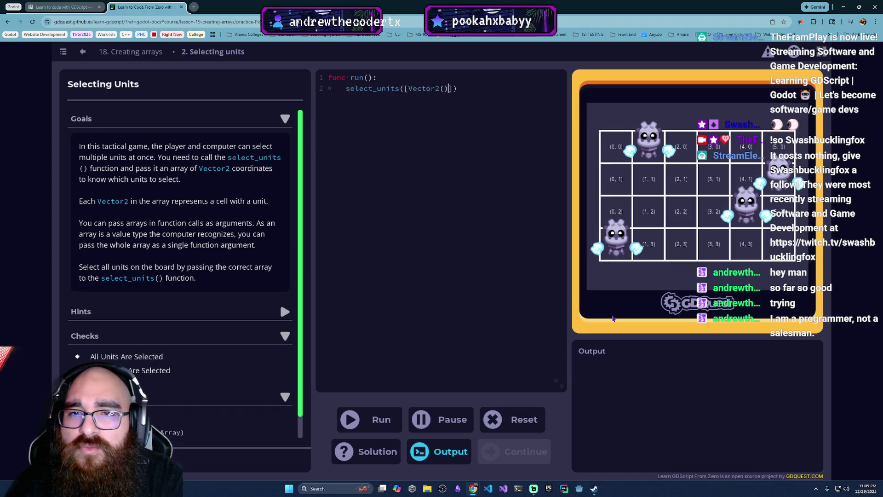
text(,)
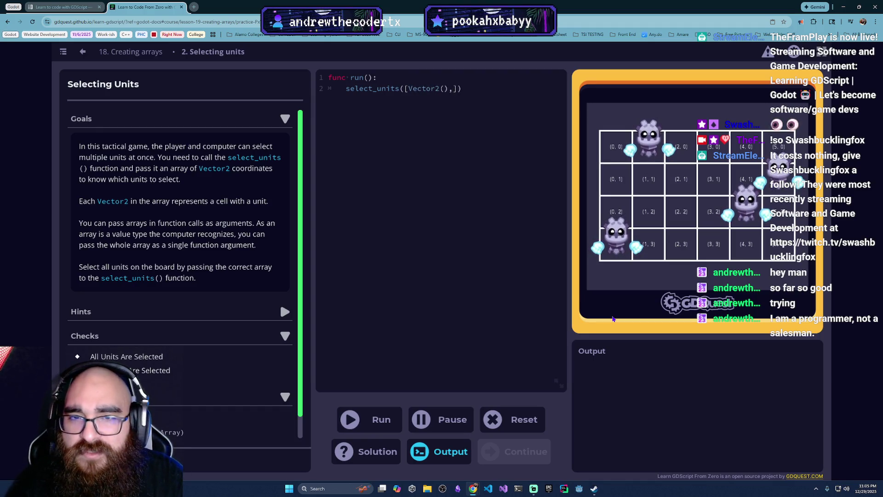
key(Left)
key(Left)
key(Left)
text(1, 0),)
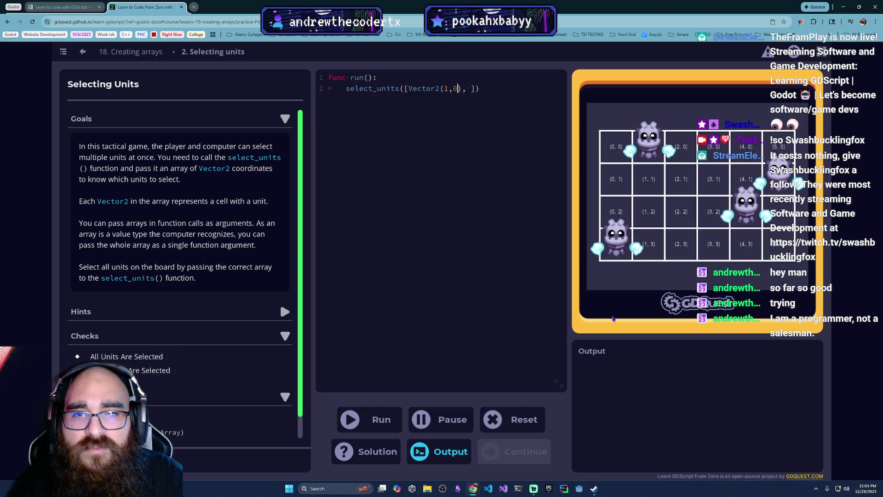
key(Right)
key(Right)
key(Right)
key(ctrl+shift+Left)
key(ctrl+shift+Left)
key(ctrl+shift+Left)
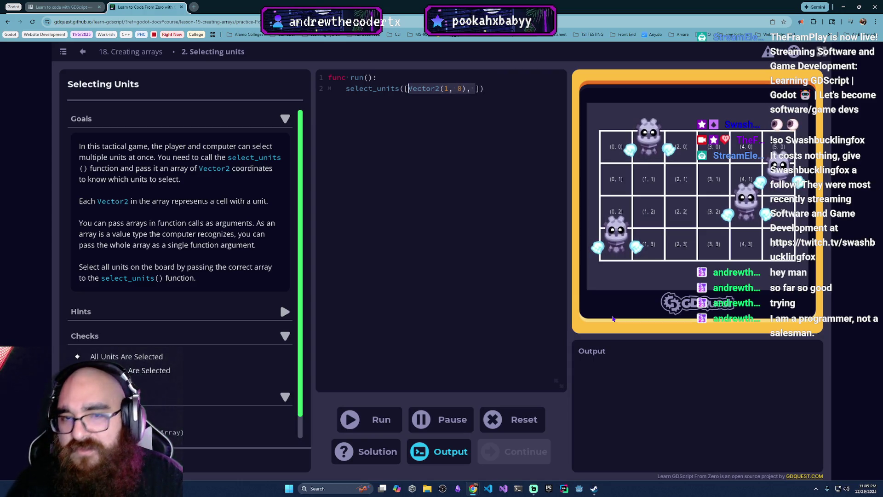
key(ctrl+c)
key(ctrl+v)
key(ctrl+v)
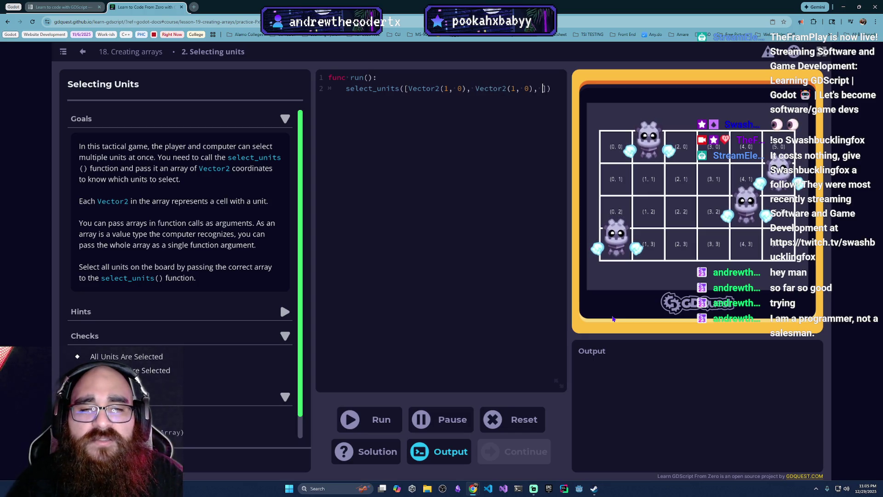
key(ctrl+v)
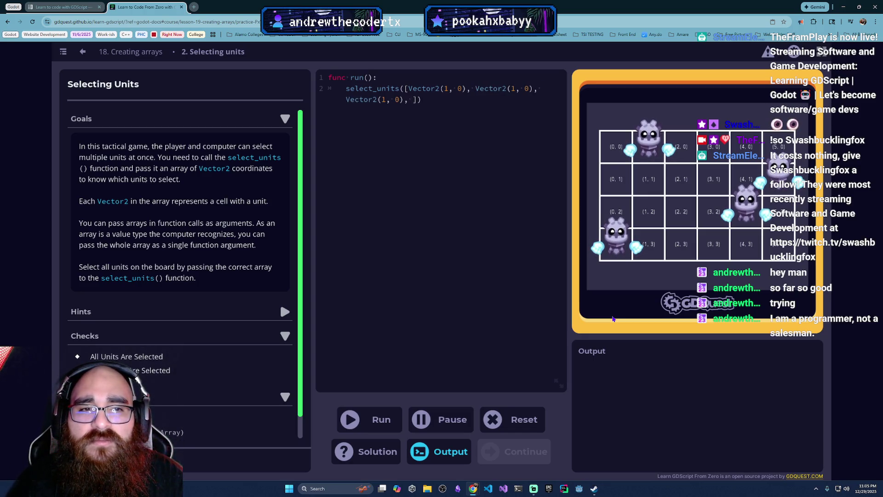
key(ctrl+v)
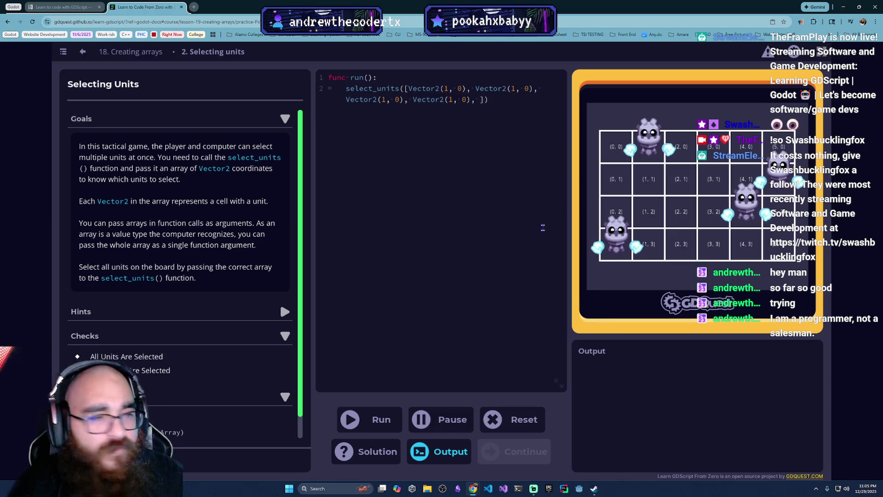
- Change the second and third entries to Vector2(0, 3) and Vector2(4, 2)
click(512, 88)
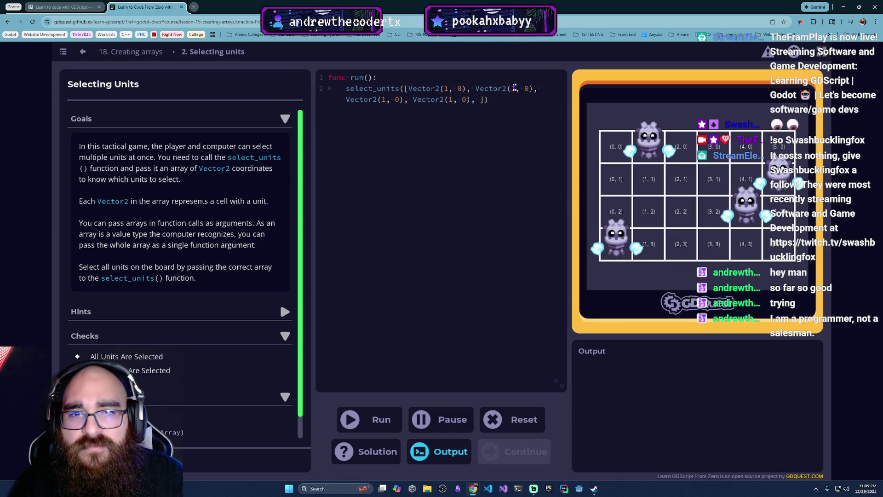
key(BackSpace)
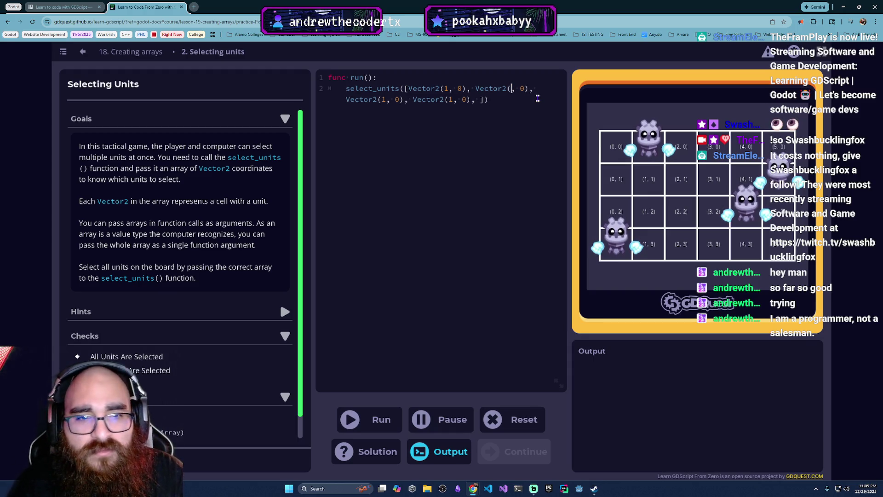
text(0)
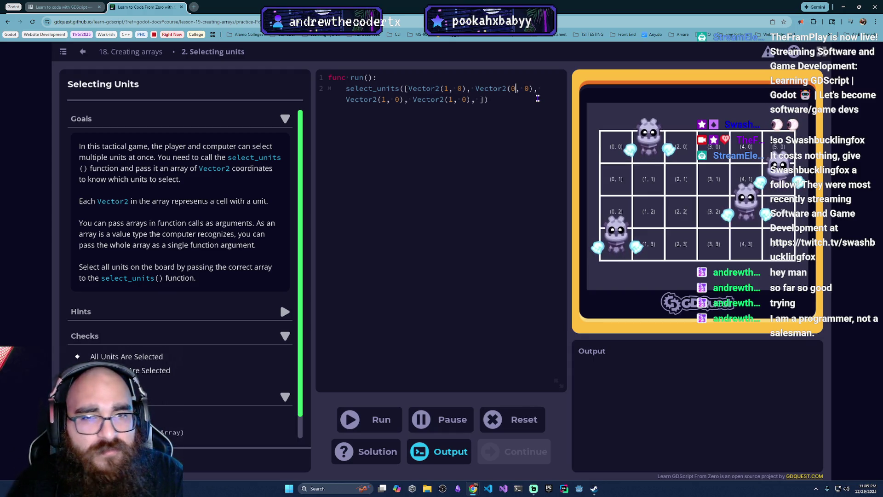
key(Right)
key(Right)
key(BackSpace)
text(3)
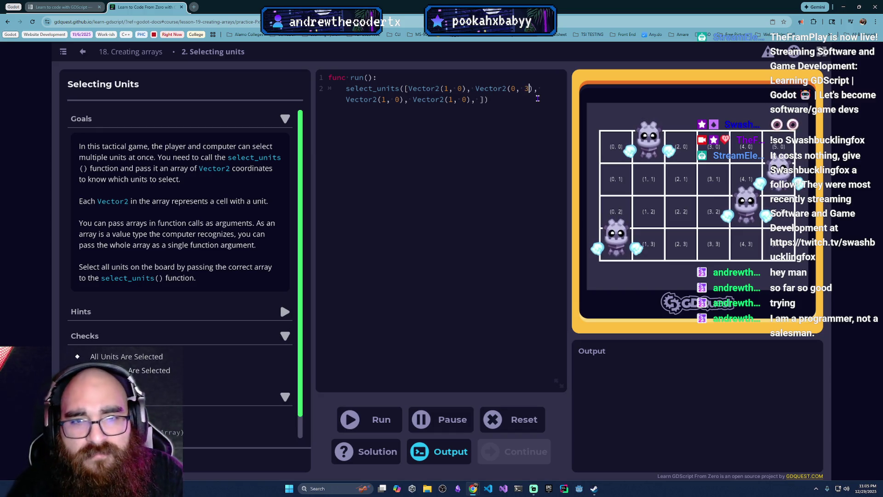
click(386, 100)
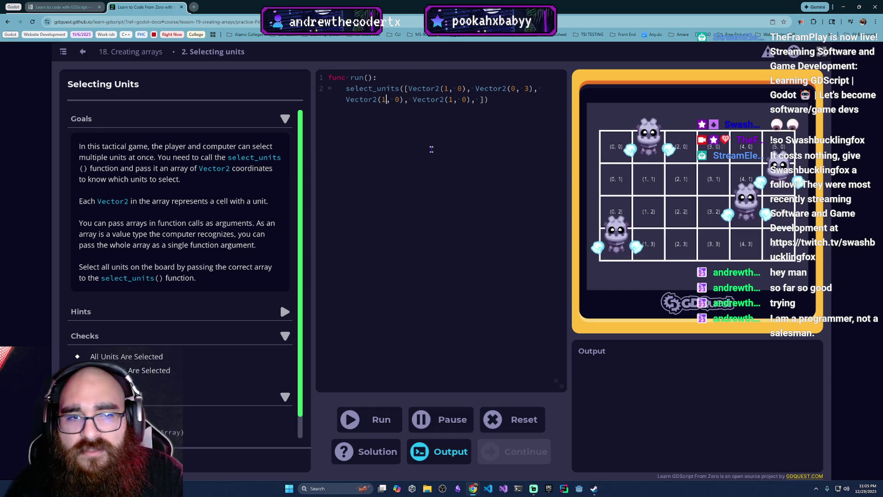
key(BackSpace)
text(4)
key(BackSpace)
text(2)
- Change the fourth entry to Vector2(5, 1), delete the trailing comma, and run the code
key(Right)
key(Right)
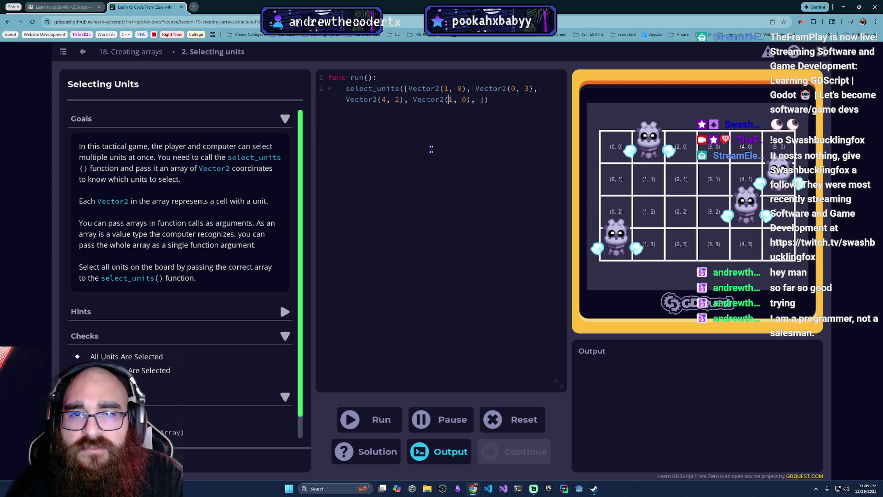
key(BackSpace)
text(5)
key(Right)
key(Right)
key(Right)
key(BackSpace)
text(1)
key(Right)
key(Right)
key(Right)
key(BackSpace)
key(BackSpace)
click(362, 425)
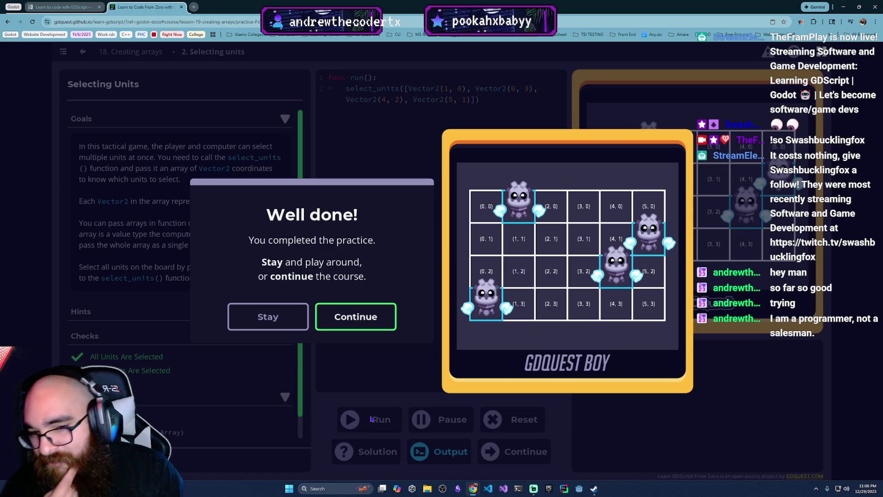
- Dismiss the success message and continue to the 'Looping over arrays' lesson
click(356, 317)
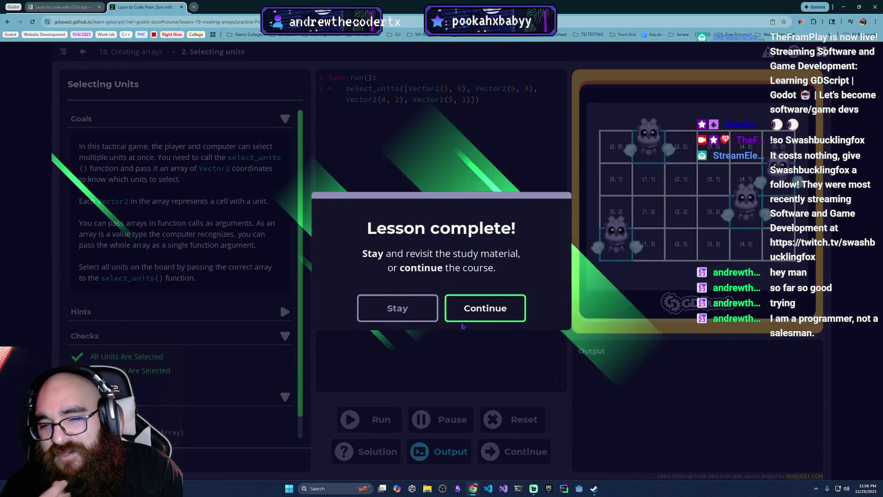
click(489, 317)
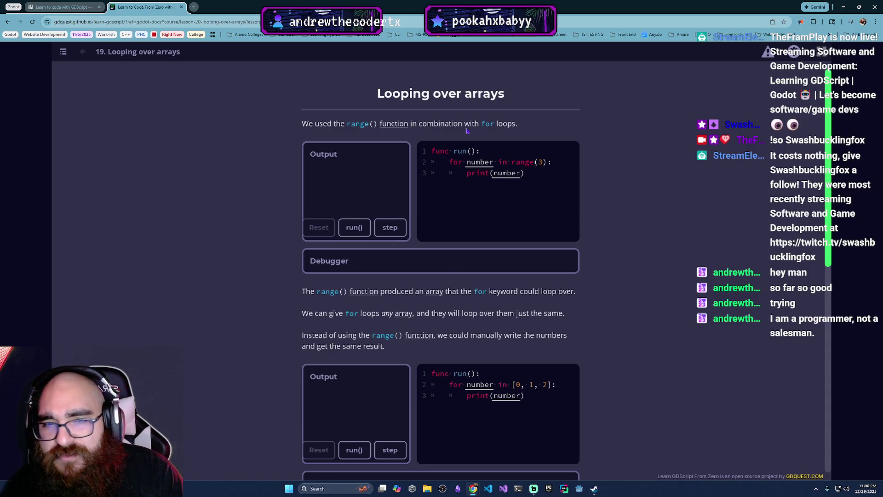
- Select the three lines of the first loop example's code
double_click(445, 152)
drag(446, 151, 509, 183)
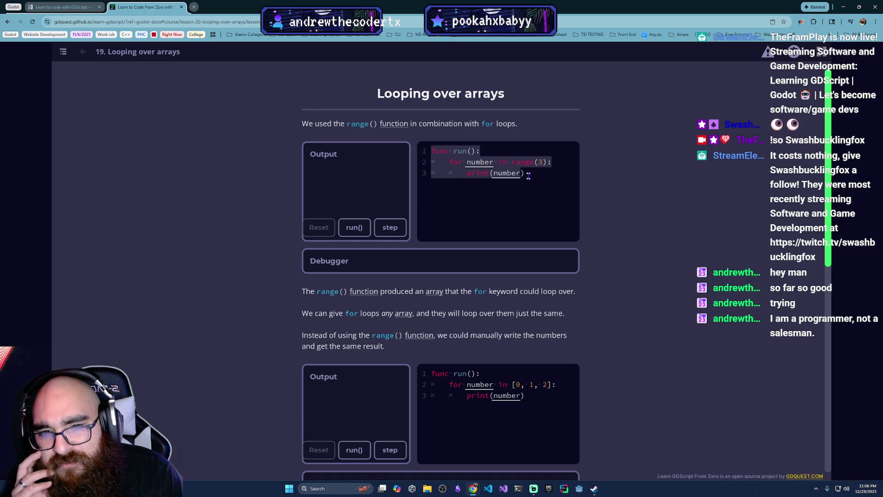
scroll(394, 230, down, 1)
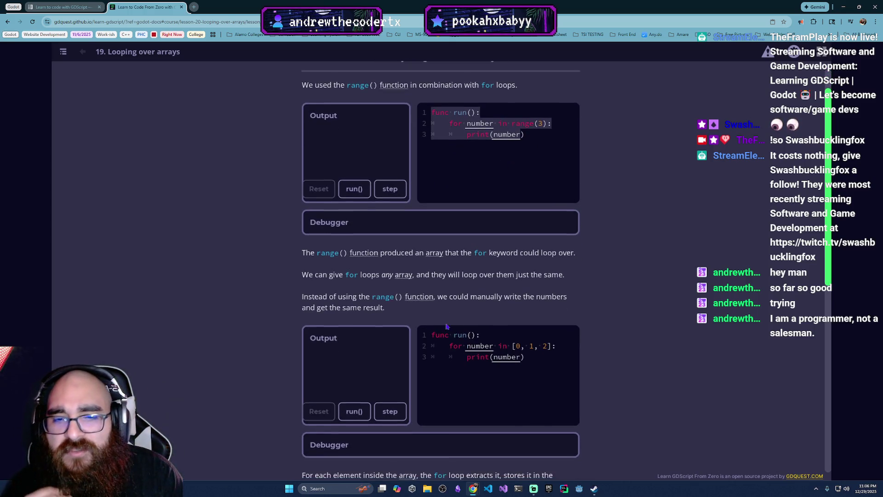
scroll(481, 373, down, 4)
scroll(480, 374, down, 2)
scroll(458, 371, up, 3)
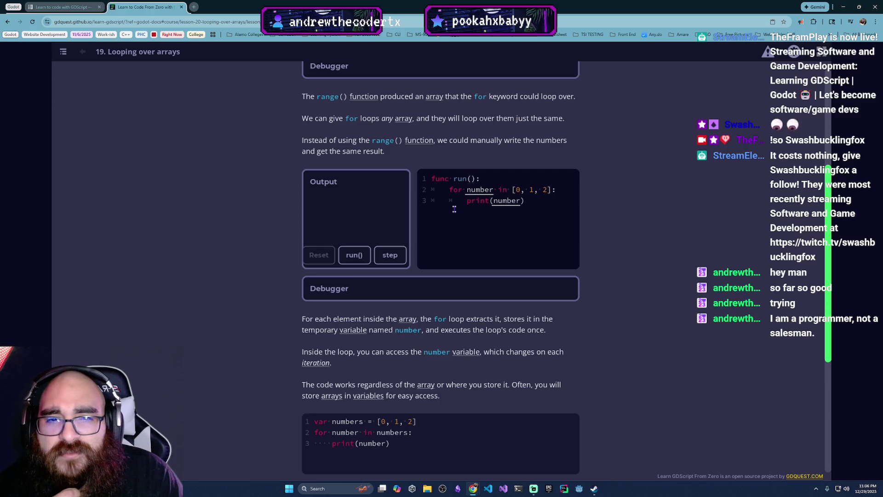
- Step through the second loop example until it has printed 0, 1 and 2
click(385, 257)
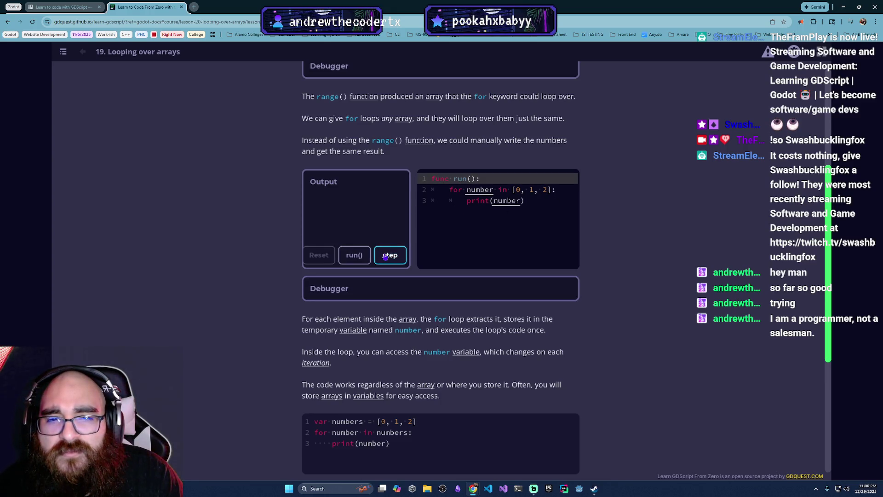
click(385, 257)
click(386, 257)
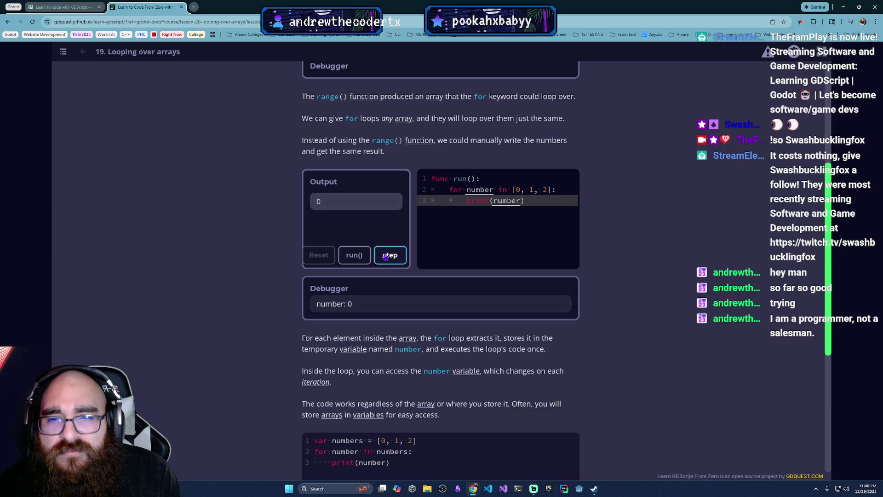
click(385, 257)
click(386, 257)
click(386, 257)
click(385, 257)
click(385, 258)
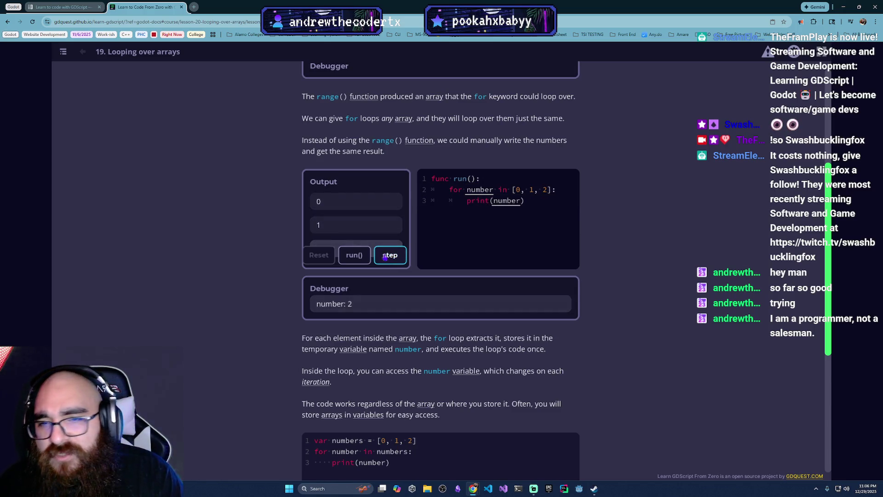
scroll(386, 257, down, 4)
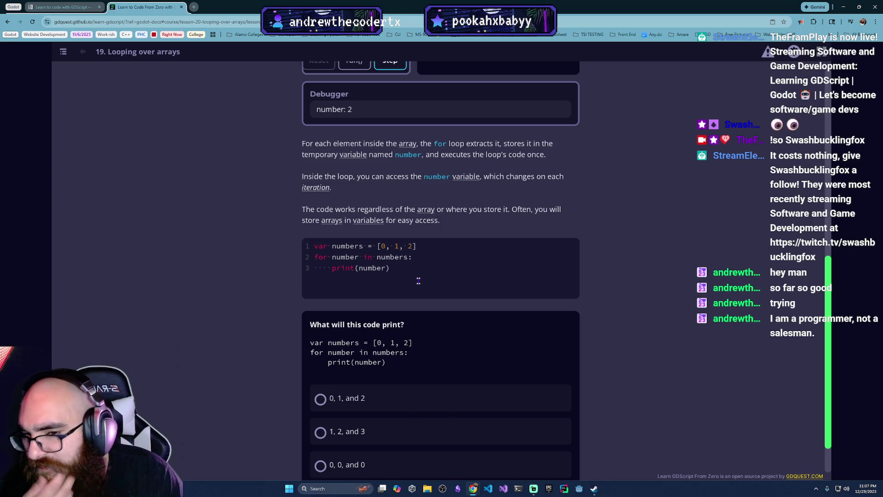
scroll(427, 341, down, 1)
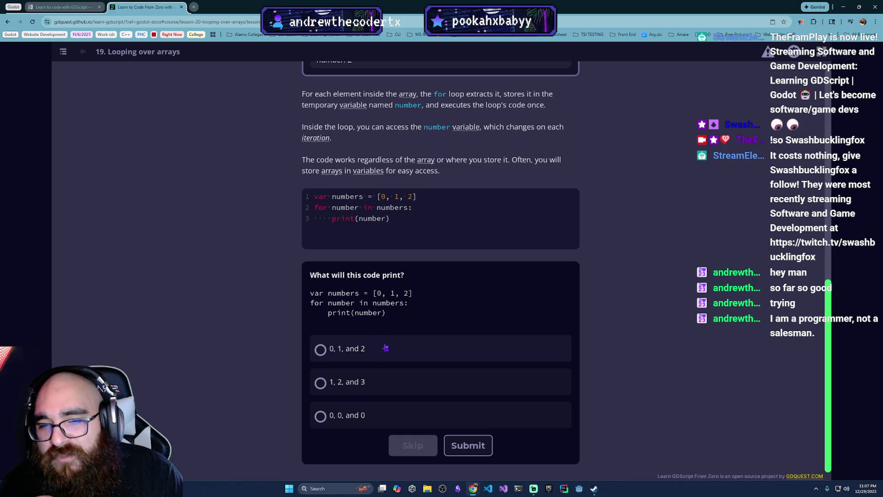
- Answer the for-loop quiz with '0, 1, and 2' and submit it
click(435, 353)
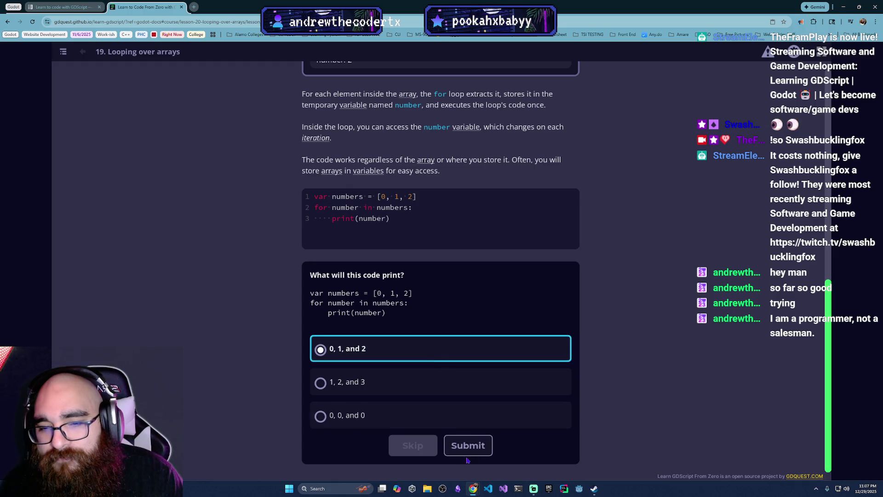
click(466, 445)
scroll(514, 381, down, 5)
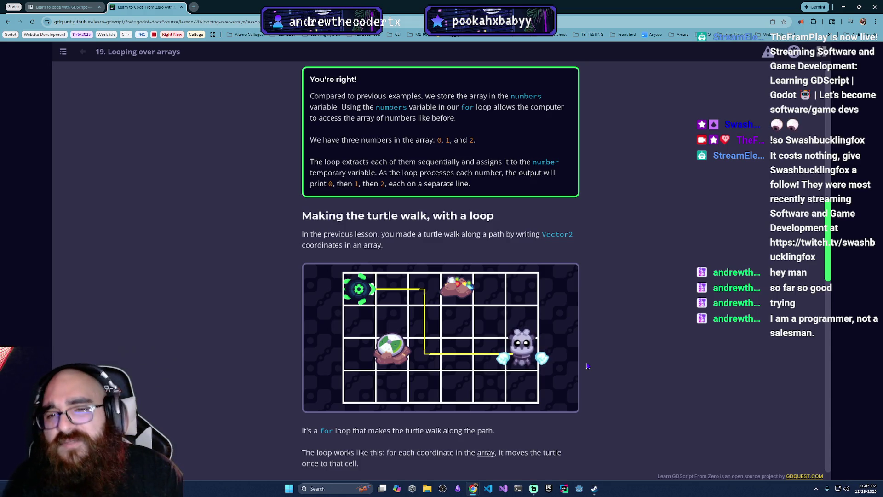
scroll(430, 165, down, 3)
scroll(430, 166, up, 1)
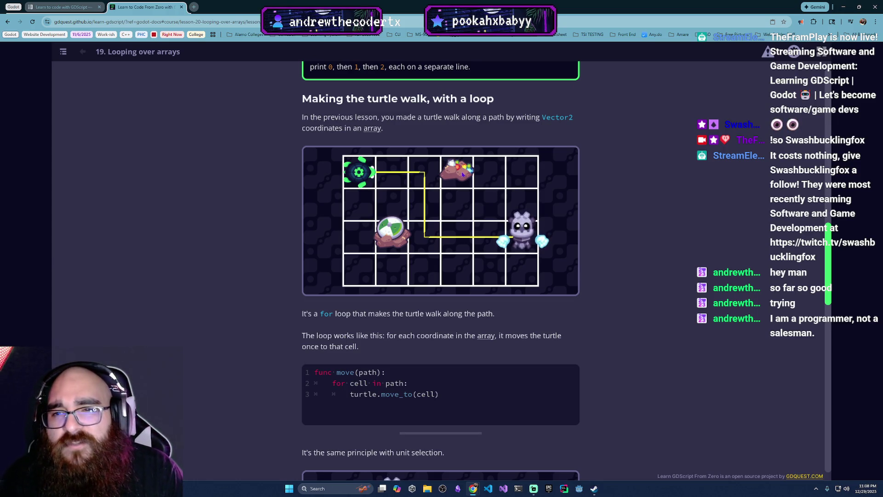
scroll(400, 222, down, 3)
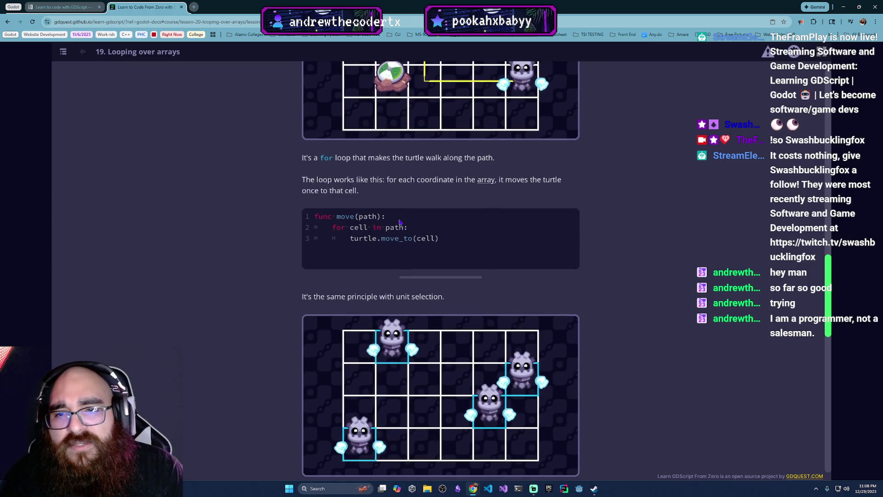
scroll(399, 218, up, 2)
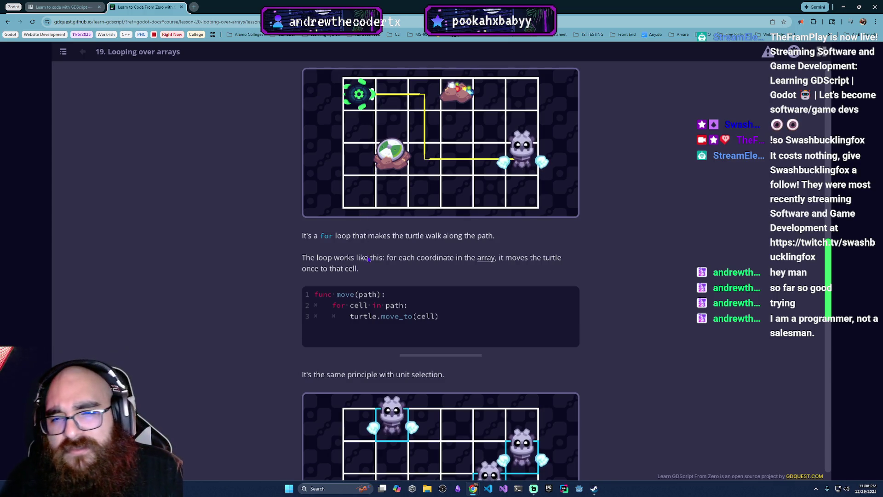
scroll(367, 257, down, 1)
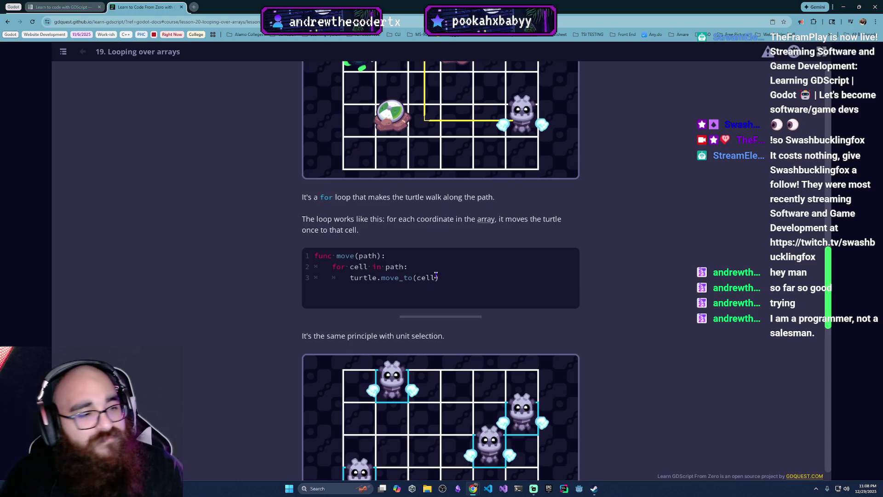
scroll(435, 258, down, 1)
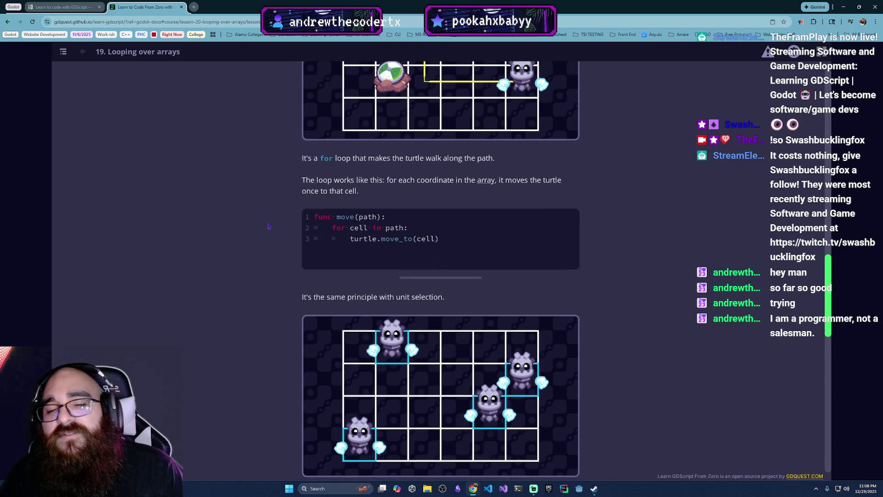
scroll(434, 241, up, 2)
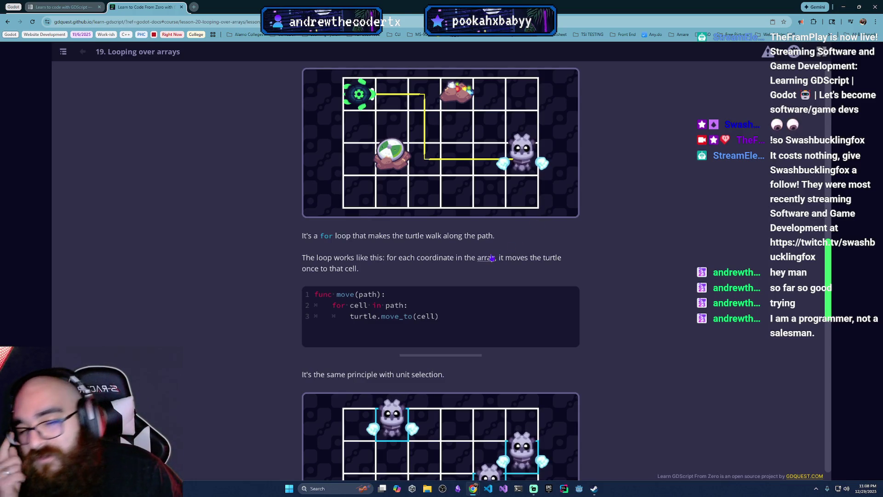
scroll(458, 287, down, 1)
scroll(458, 287, down, 6)
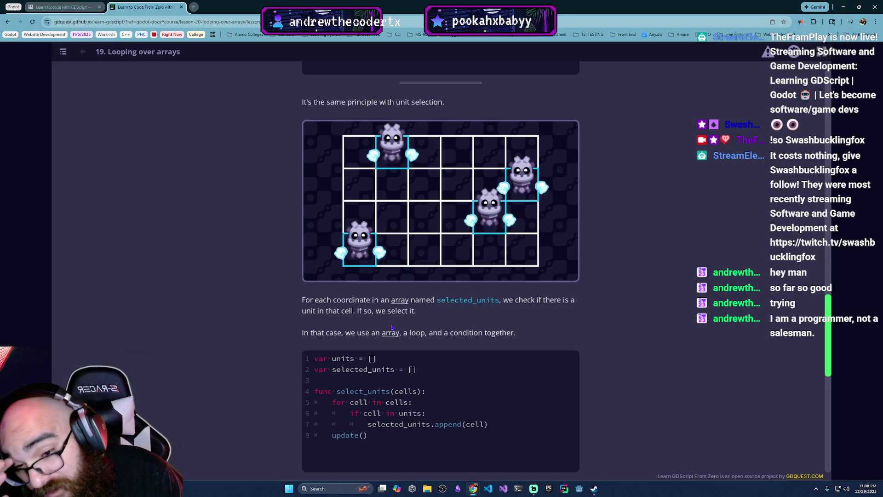
scroll(325, 331, down, 2)
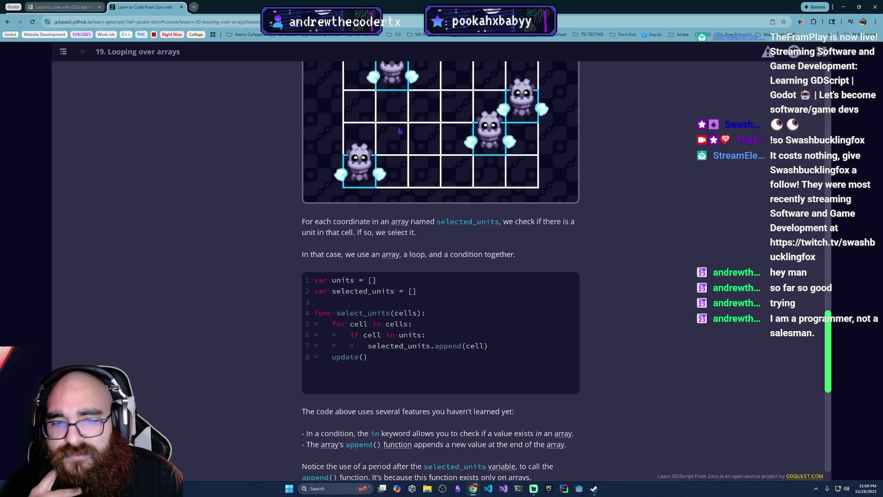
scroll(556, 170, up, 2)
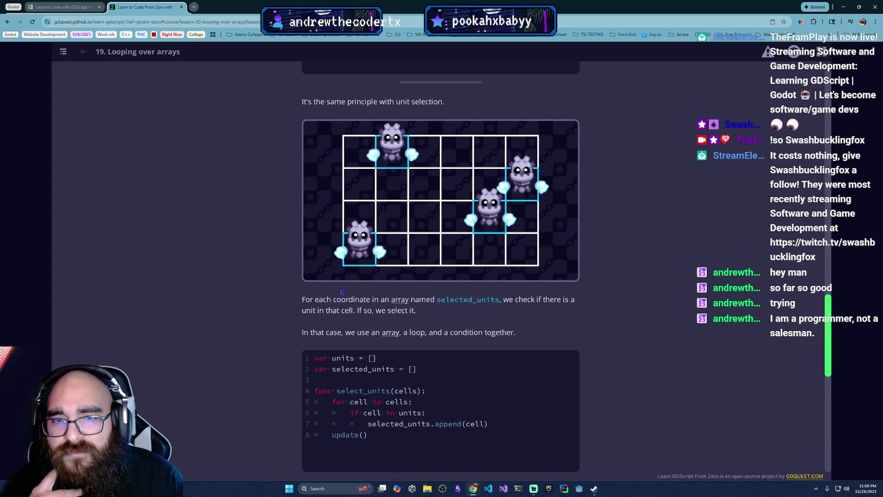
scroll(471, 364, down, 2)
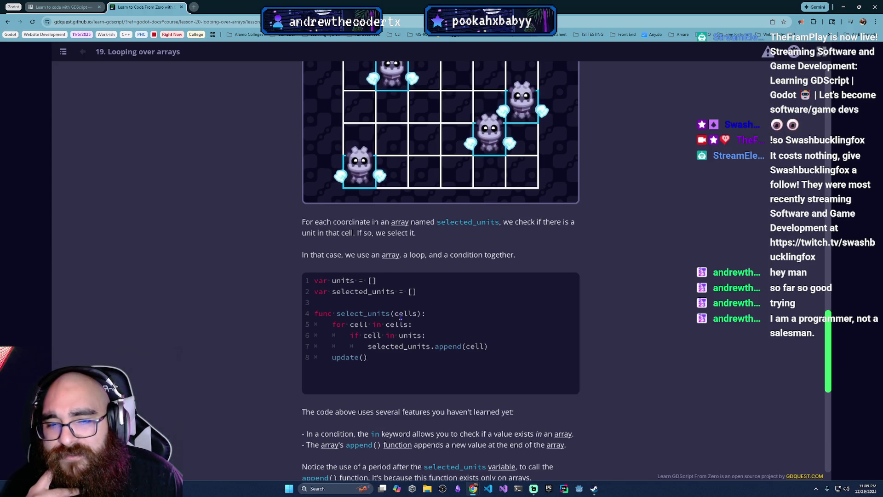
drag(424, 287, 314, 281)
click(403, 294)
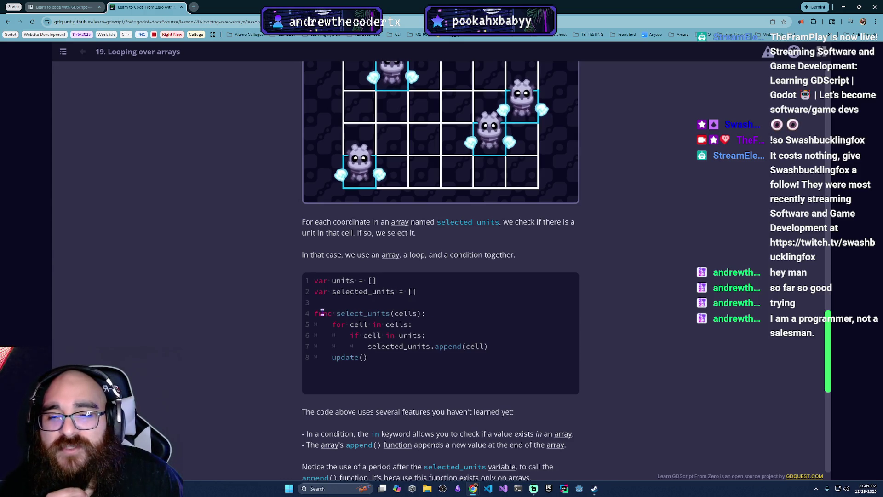
drag(319, 313, 415, 316)
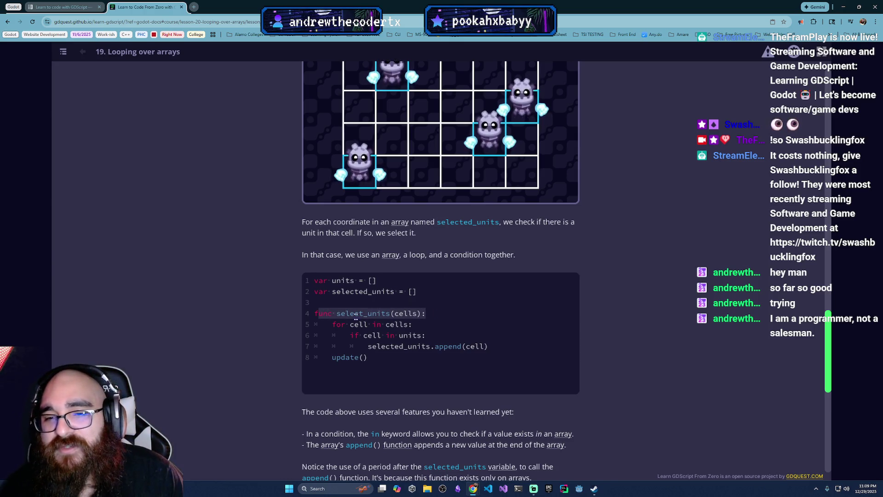
click(415, 316)
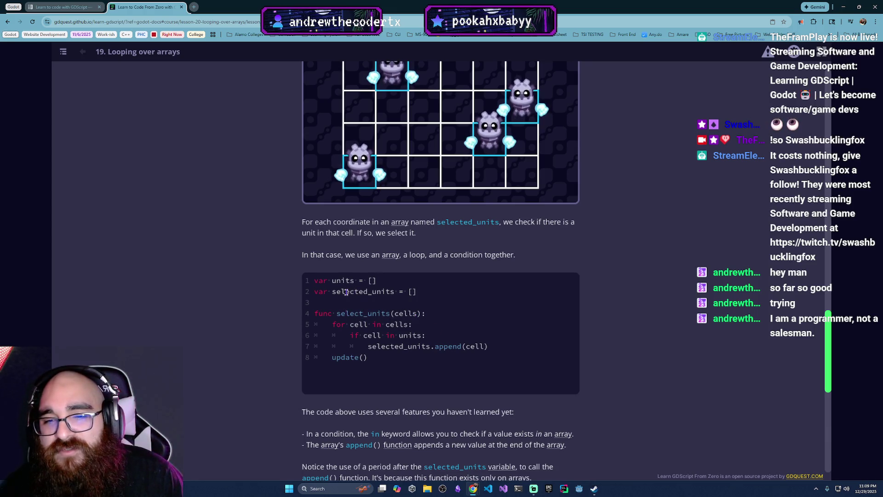
drag(363, 346, 431, 349)
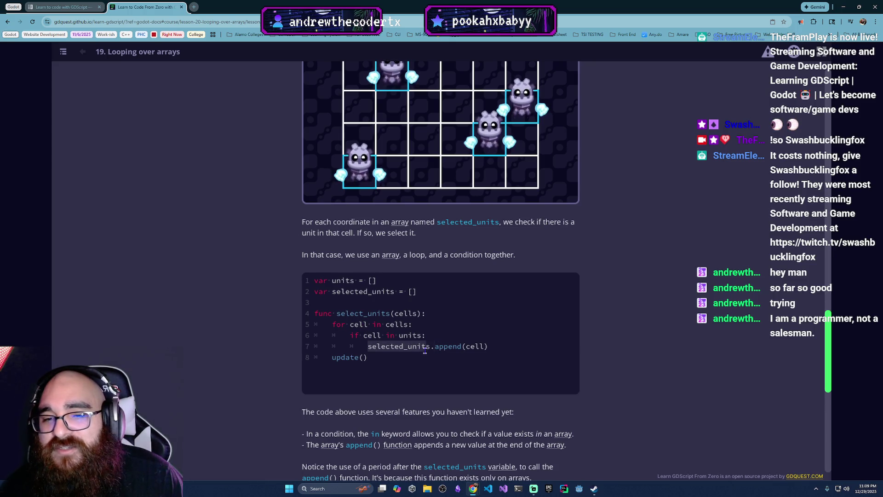
click(451, 350)
drag(314, 291, 405, 291)
click(402, 322)
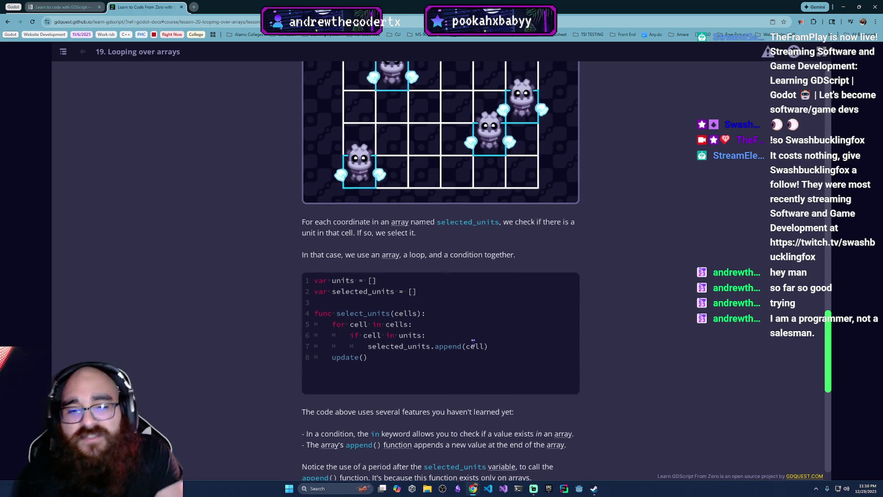
scroll(460, 340, down, 2)
scroll(469, 340, down, 3)
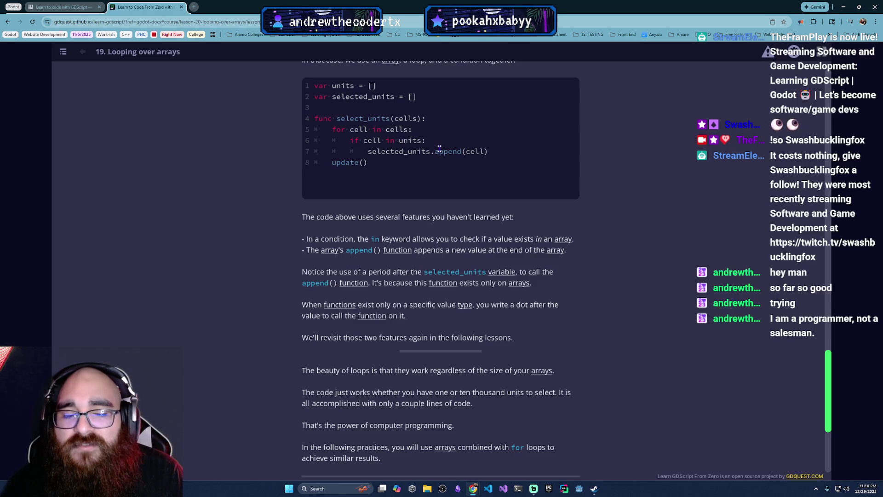
drag(446, 145, 444, 147)
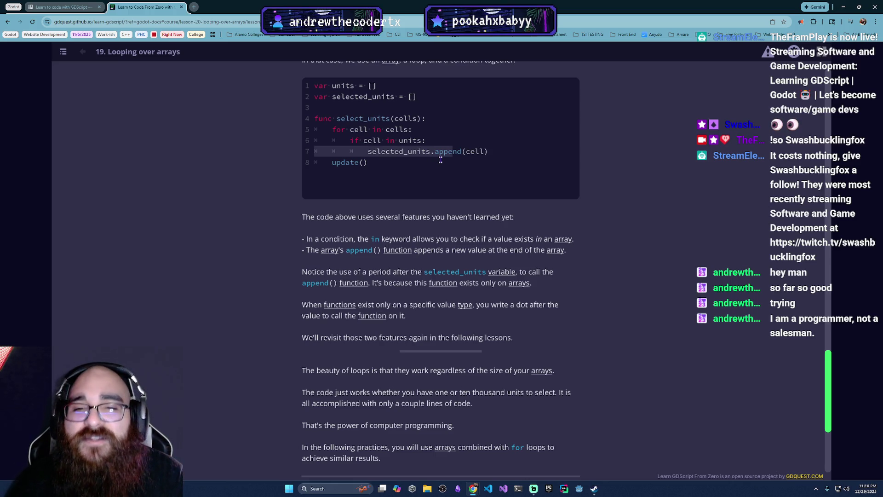
click(441, 159)
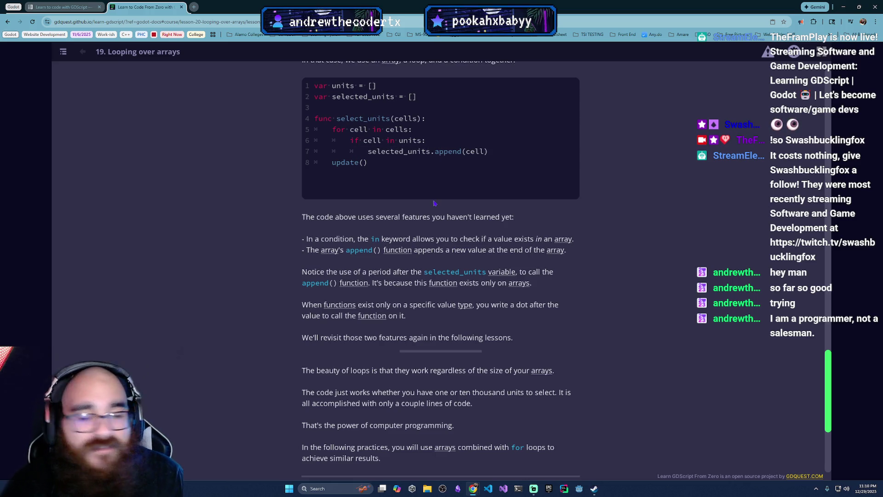
scroll(414, 285, down, 2)
scroll(414, 285, up, 3)
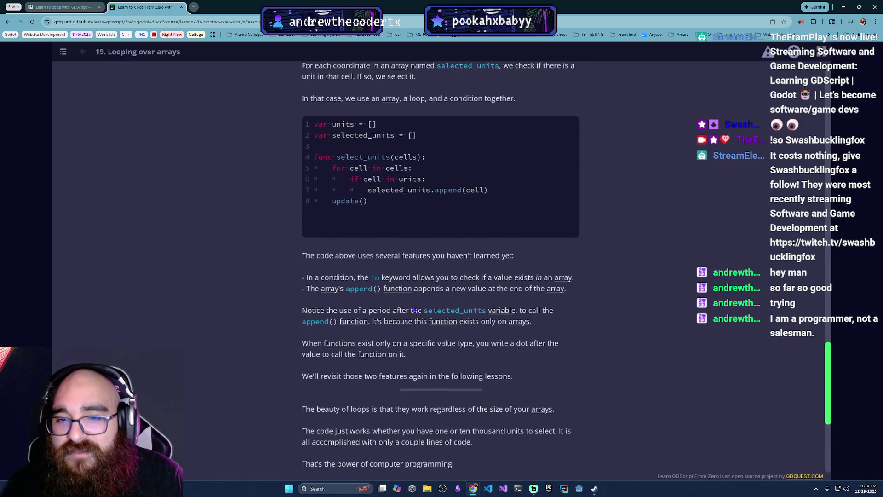
scroll(450, 322, down, 3)
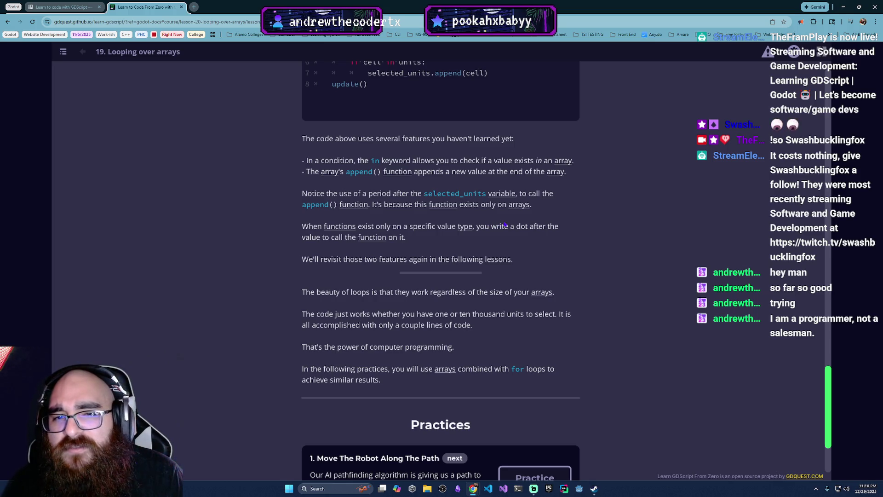
scroll(496, 238, up, 1)
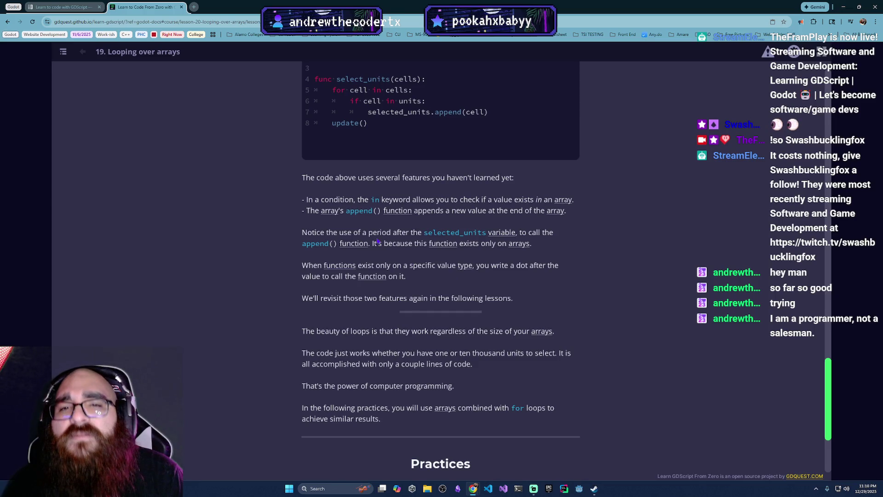
scroll(364, 246, down, 3)
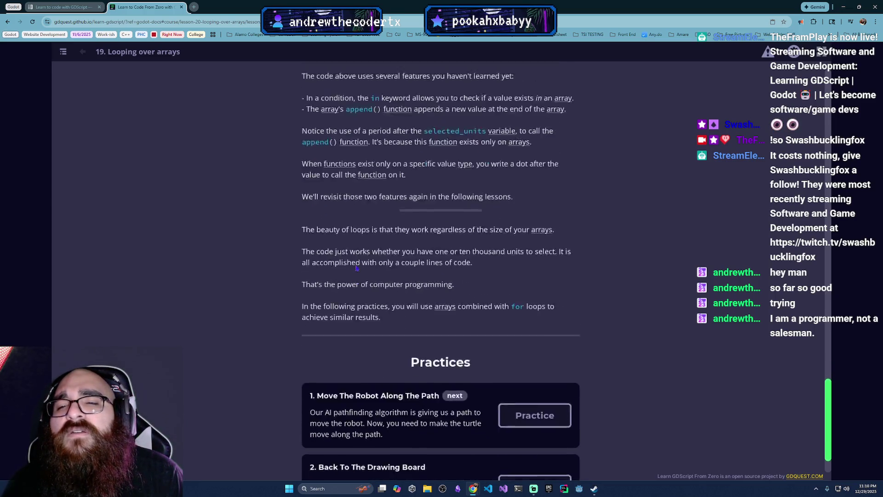
scroll(356, 268, down, 1)
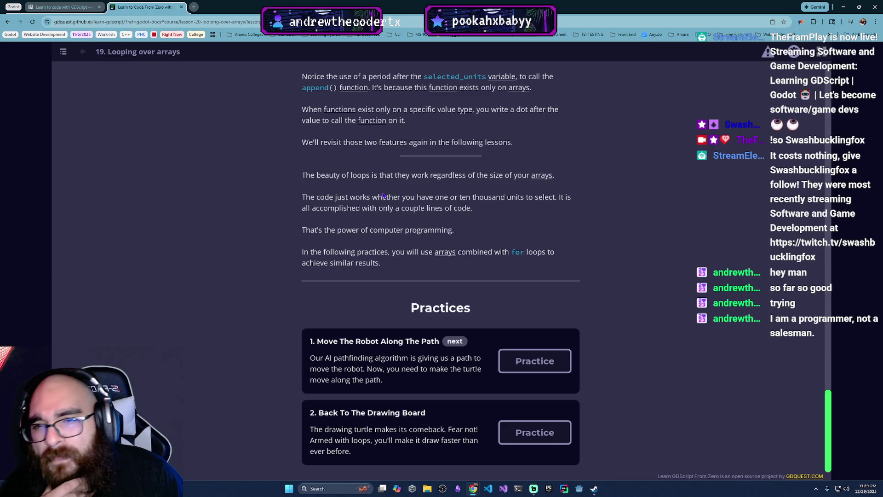
scroll(448, 209, up, 2)
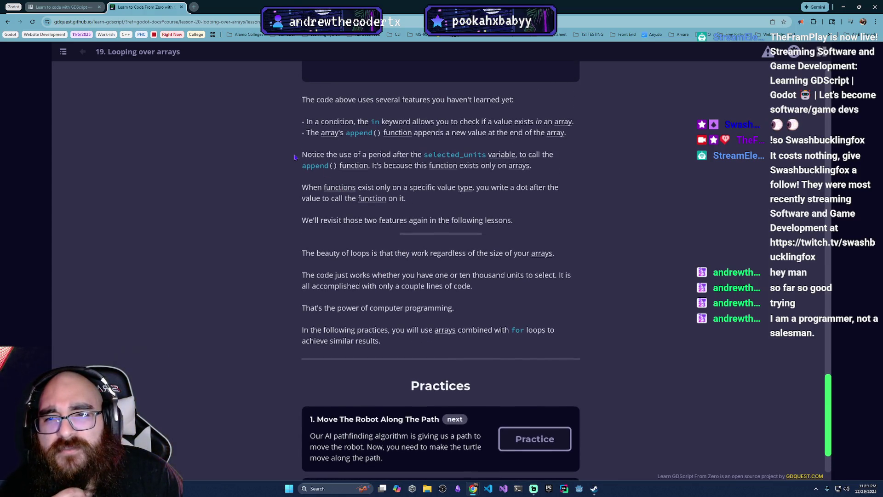
scroll(353, 227, up, 2)
scroll(361, 313, down, 1)
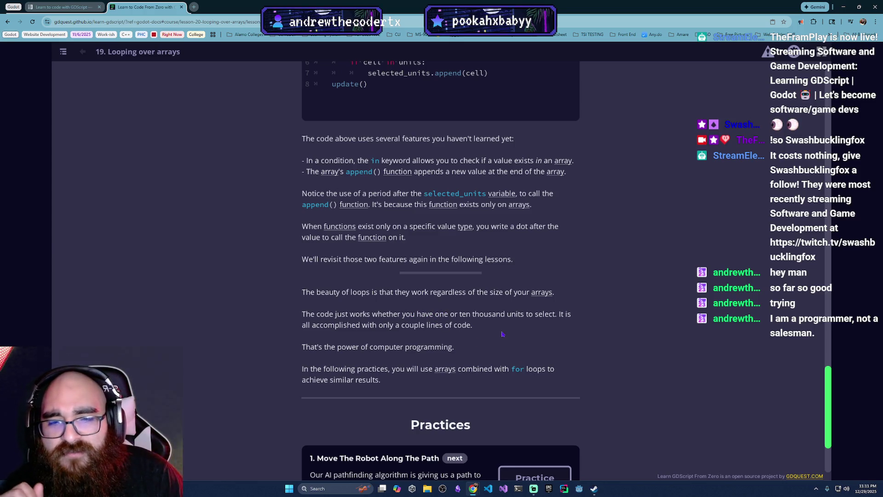
scroll(586, 351, down, 2)
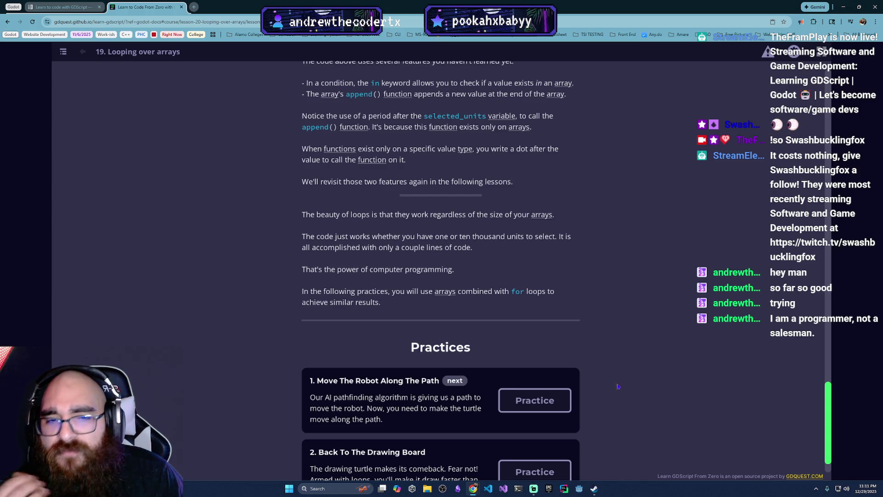
scroll(451, 361, down, 1)
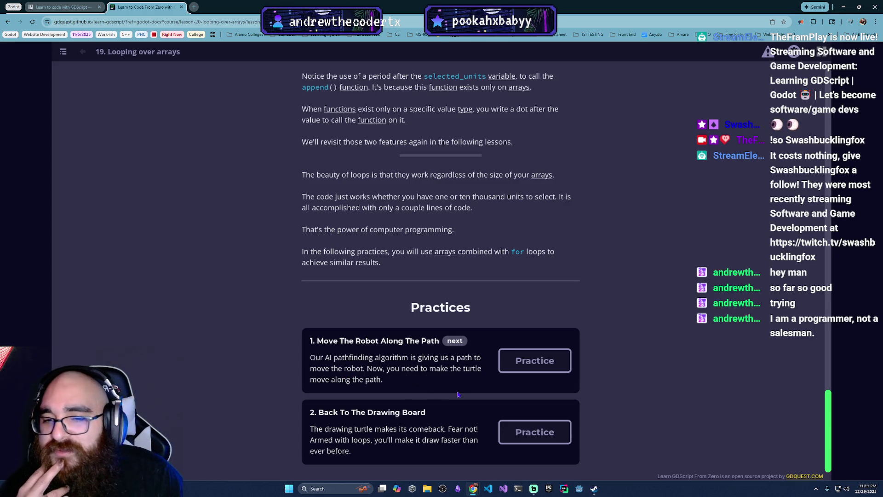
- In the robot-path practice, write 'for cell in cells:' and start an indented body line
click(507, 371)
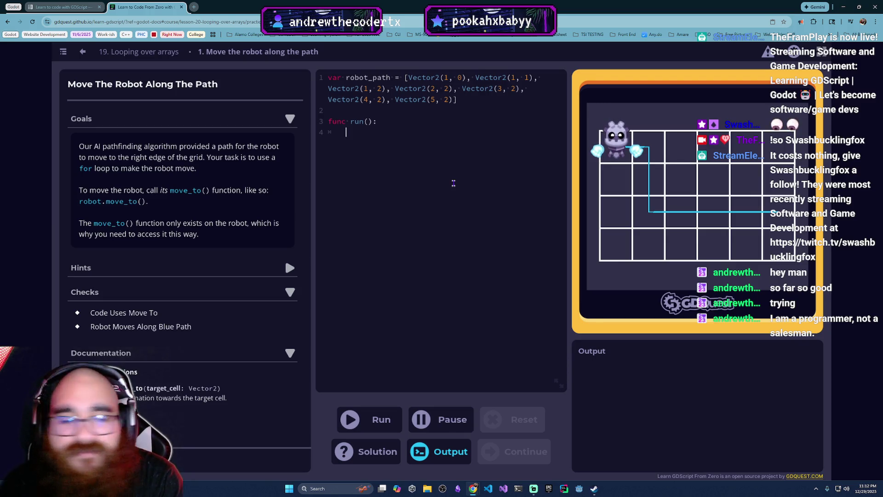
text(for)
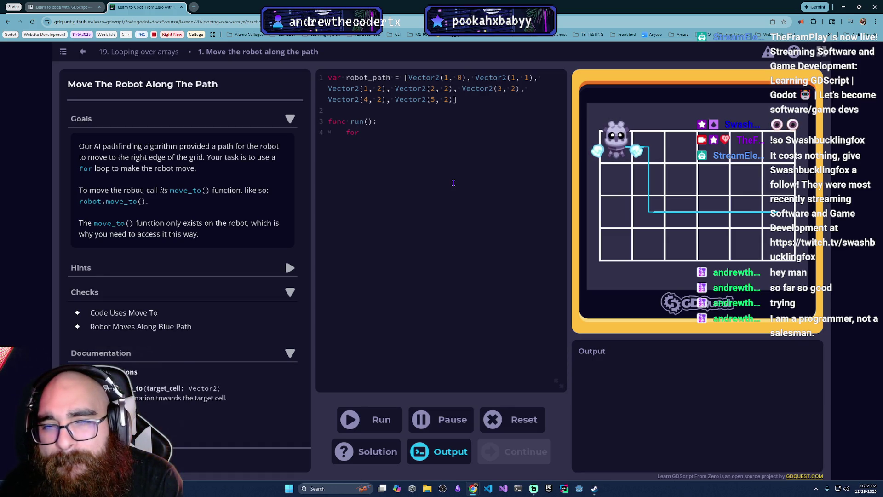
text(cell in cells)
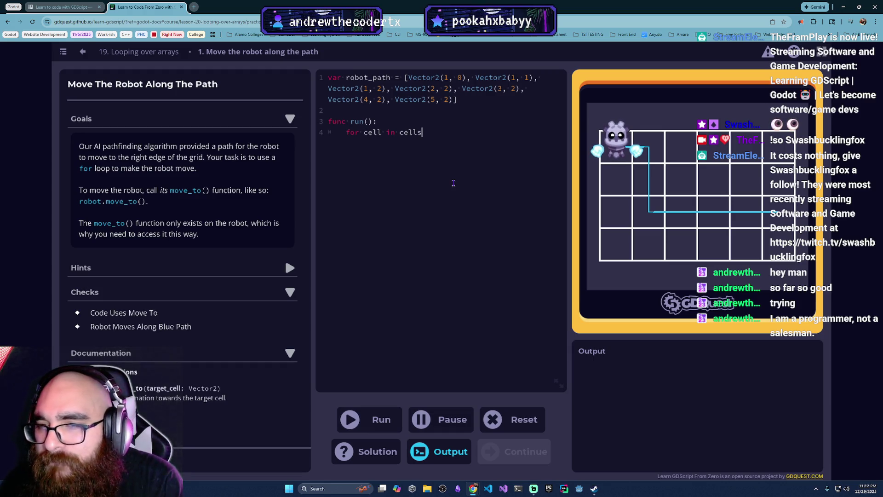
text(:)
key(Return)
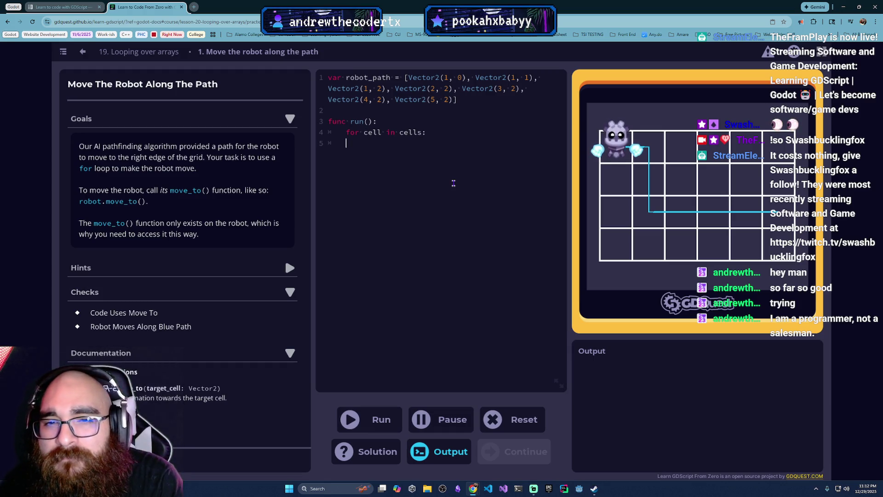
key(Tab)
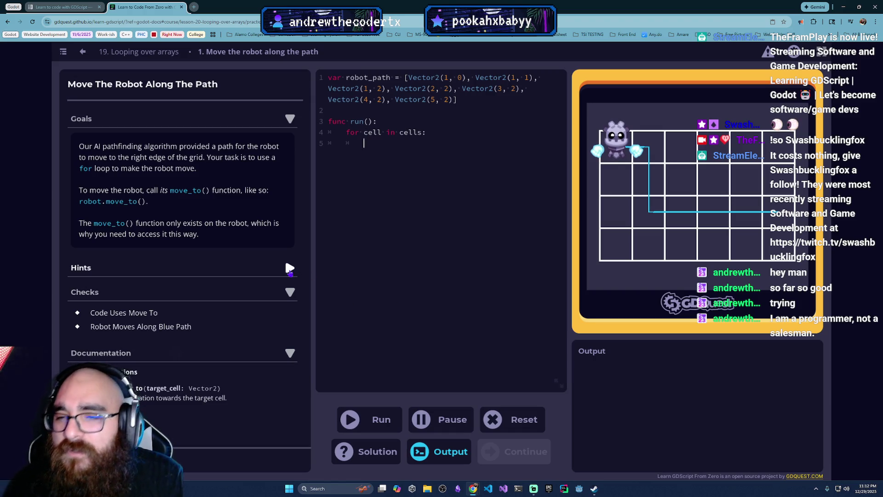
- Reveal Hints 1 and 2, return to line 5, then try to go back to the lesson
click(290, 269)
click(282, 287)
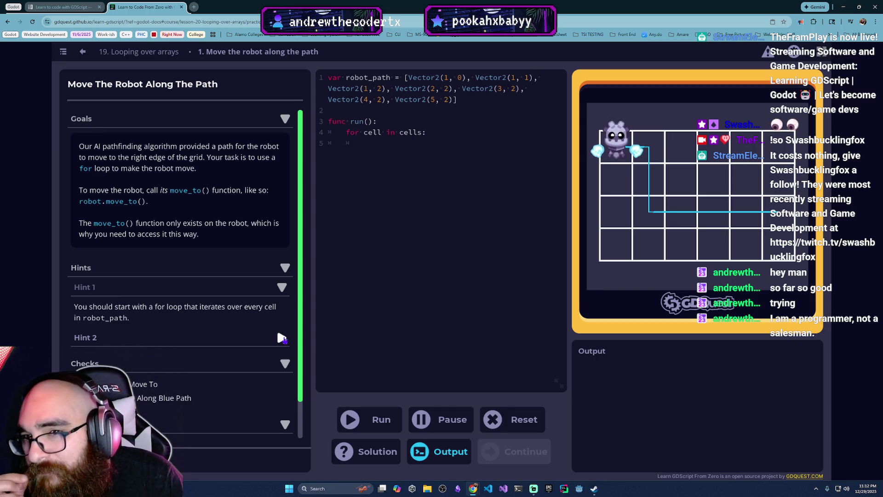
click(282, 338)
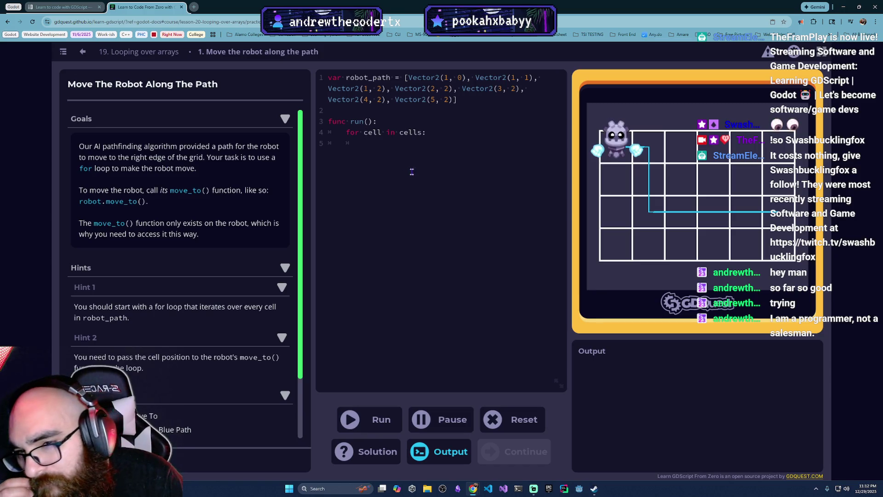
click(412, 210)
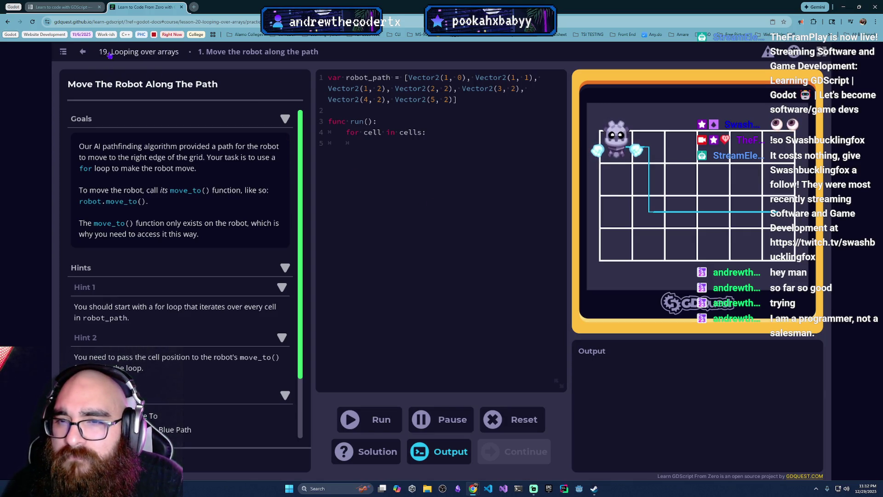
click(83, 52)
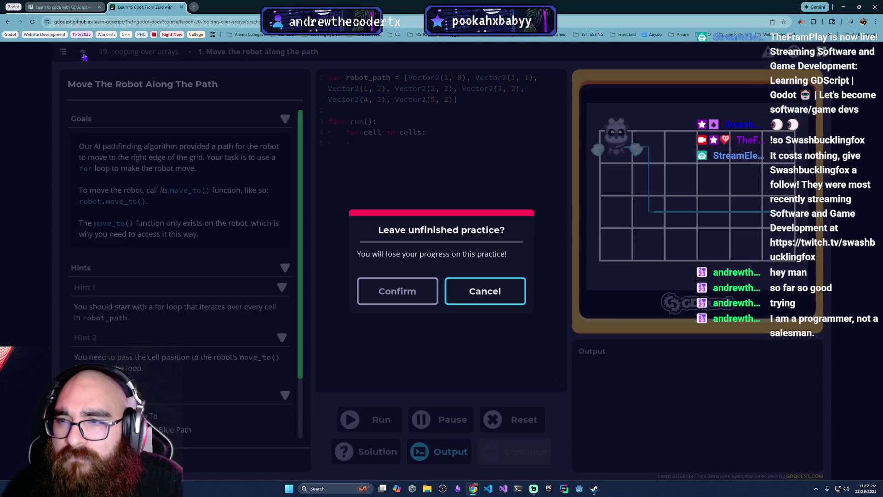
- Abandon the unfinished practice and return to the Looping over arrays lesson
click(485, 290)
click(128, 52)
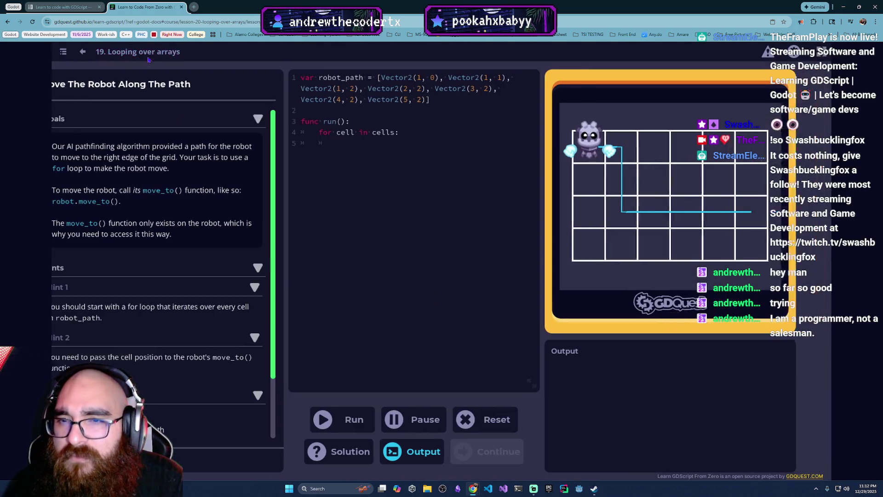
scroll(510, 309, up, 6)
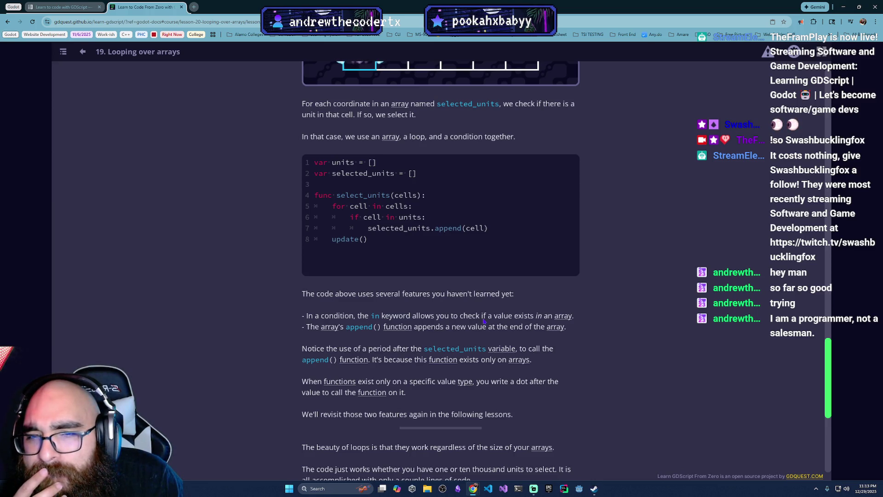
- Scroll through the lesson and reopen the 'Move The Robot Along The Path' practice
scroll(483, 321, up, 8)
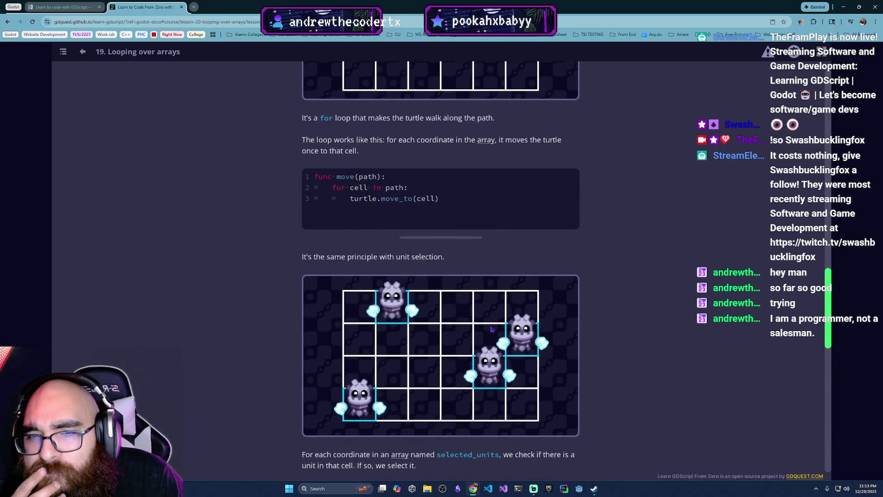
scroll(491, 329, up, 2)
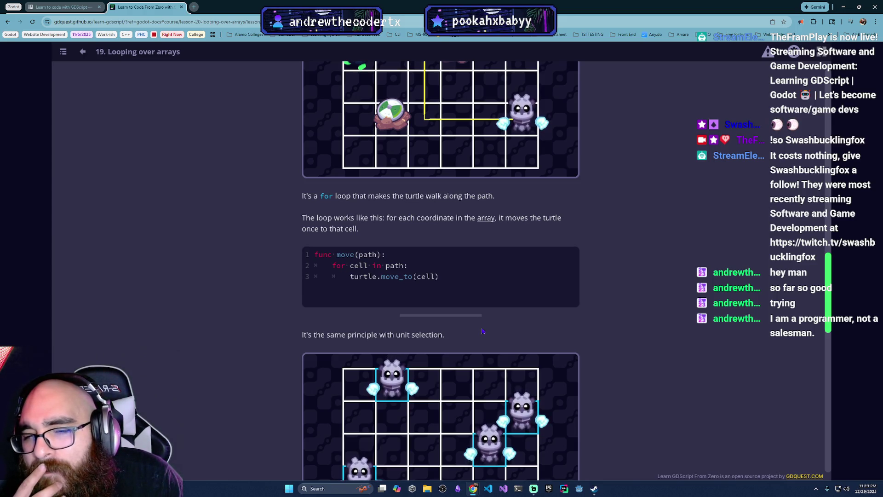
scroll(482, 331, down, 3)
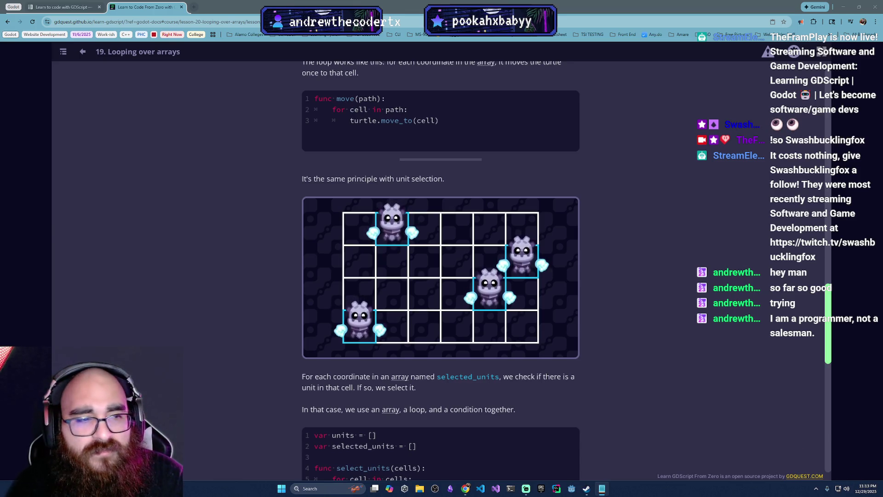
scroll(682, 409, down, 3)
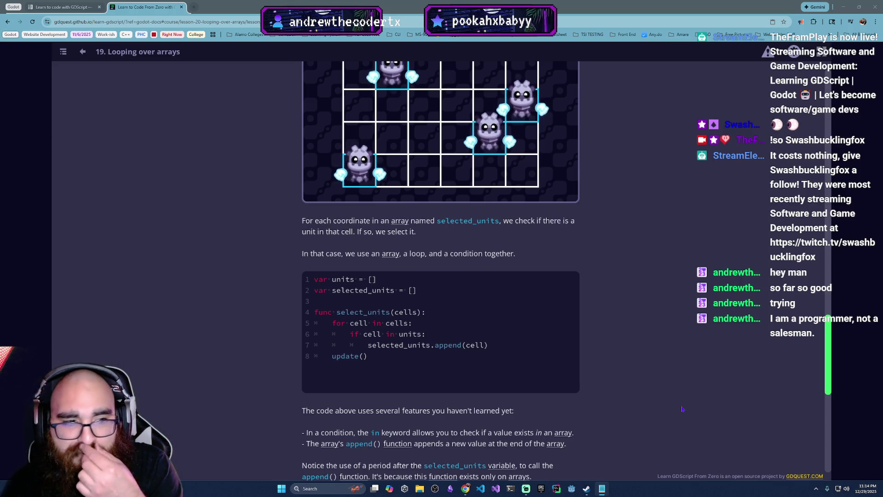
scroll(533, 348, down, 8)
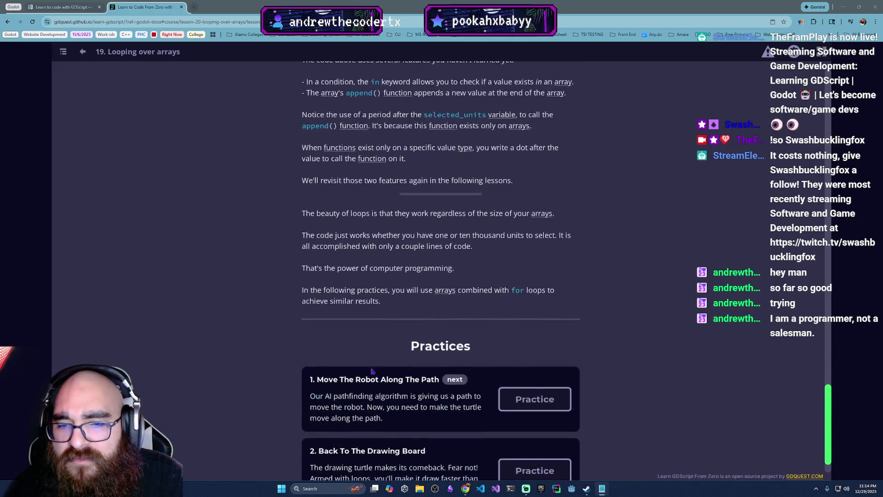
click(539, 363)
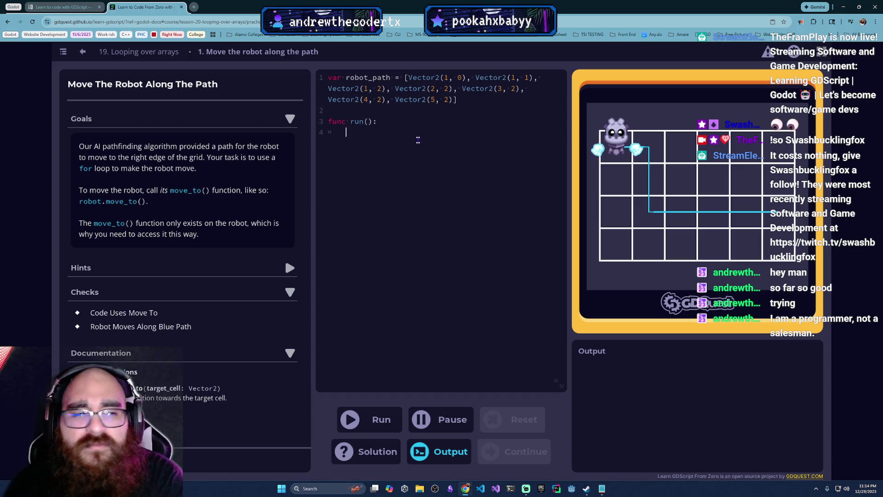
- Start line 4 with 'for' after checking the Godot docs page on learning GDScript
text(for)
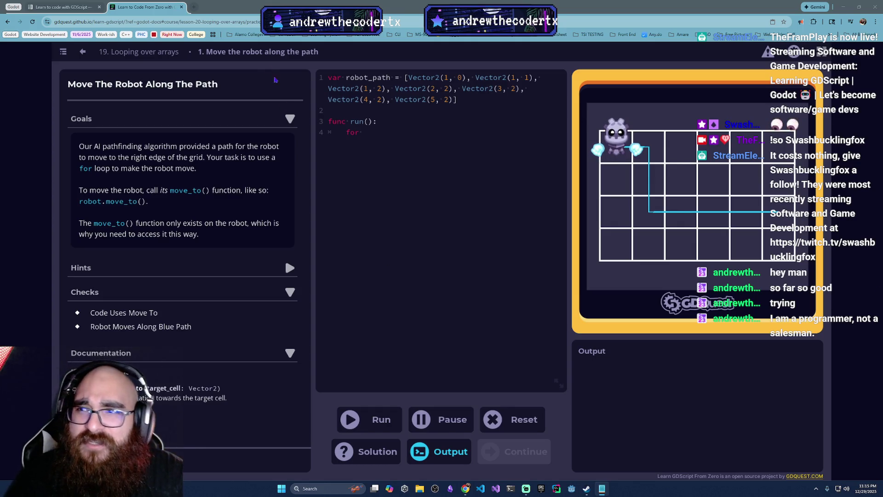
click(78, 7)
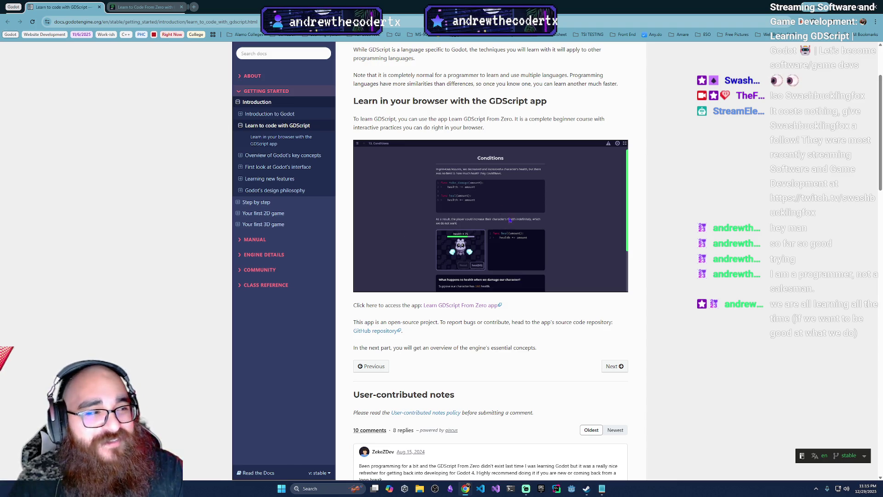
click(144, 7)
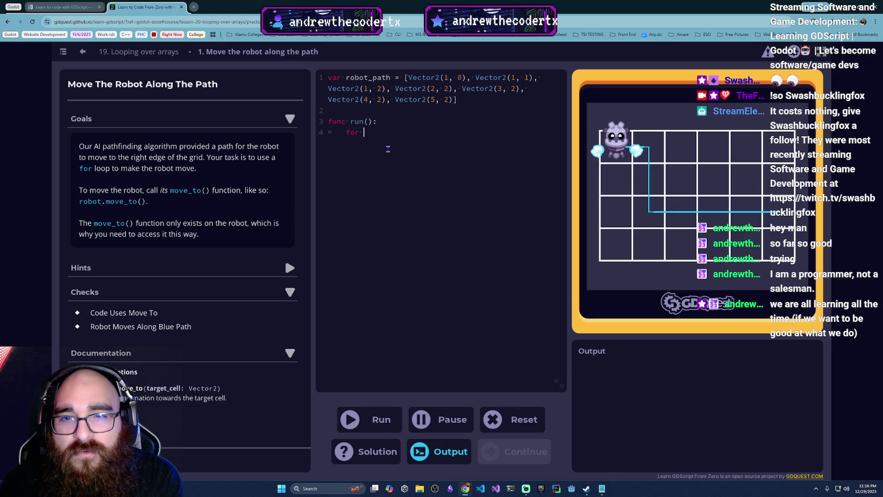
- Write the loop header 'for cell in robot_path:' and begin an indented body line
text(cell)
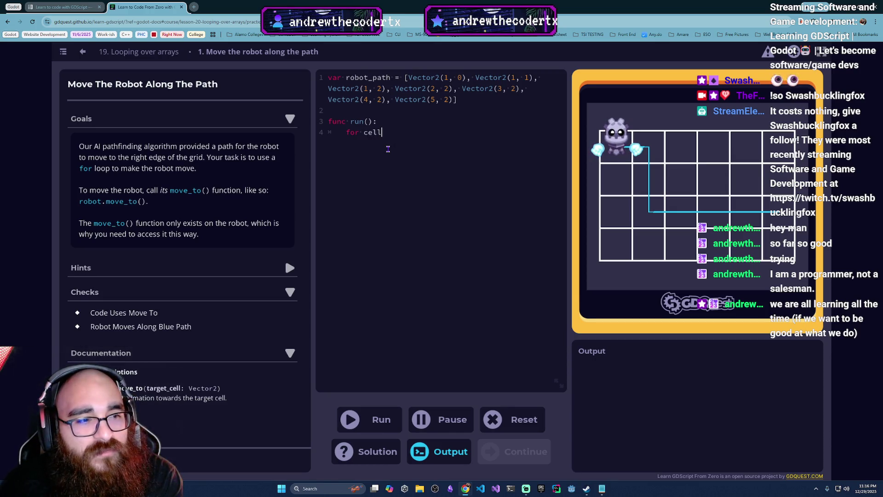
text( in)
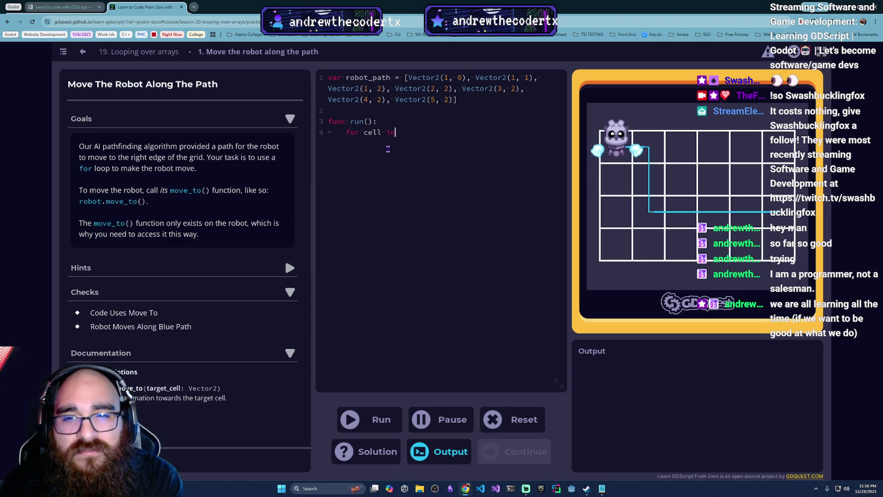
text( cells)
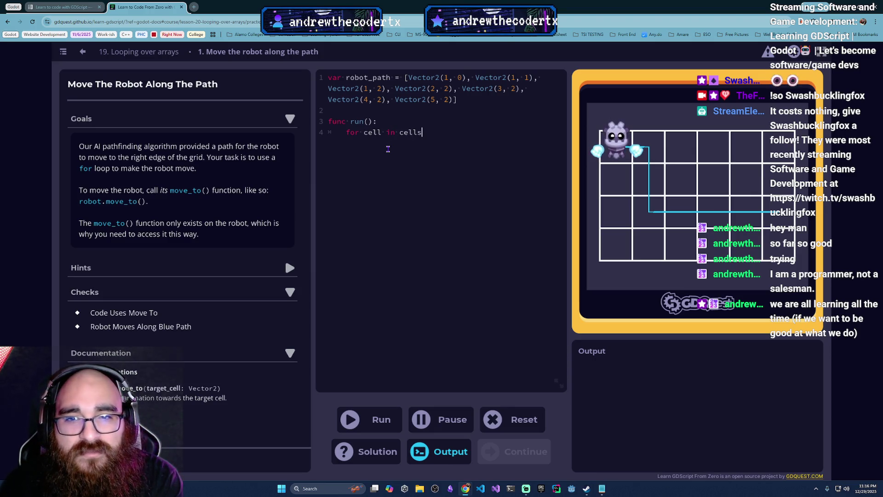
key(BackSpace)
key(BackSpace)
key(BackSpace)
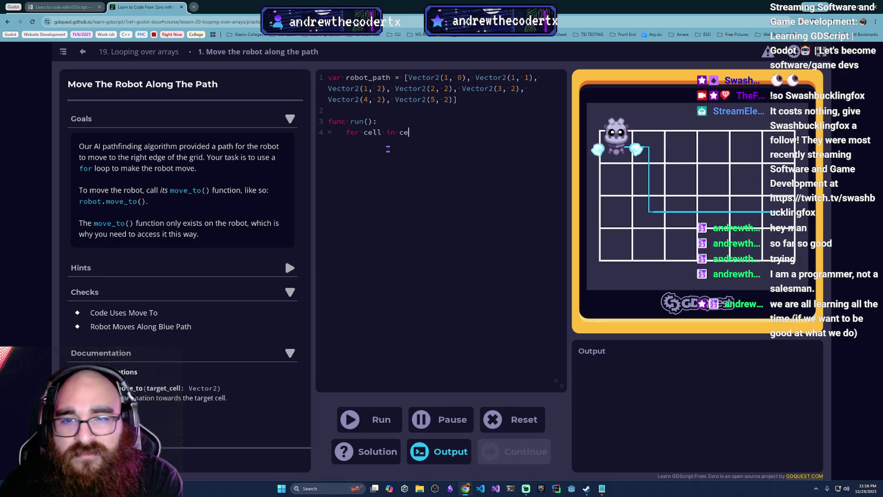
text(rob)
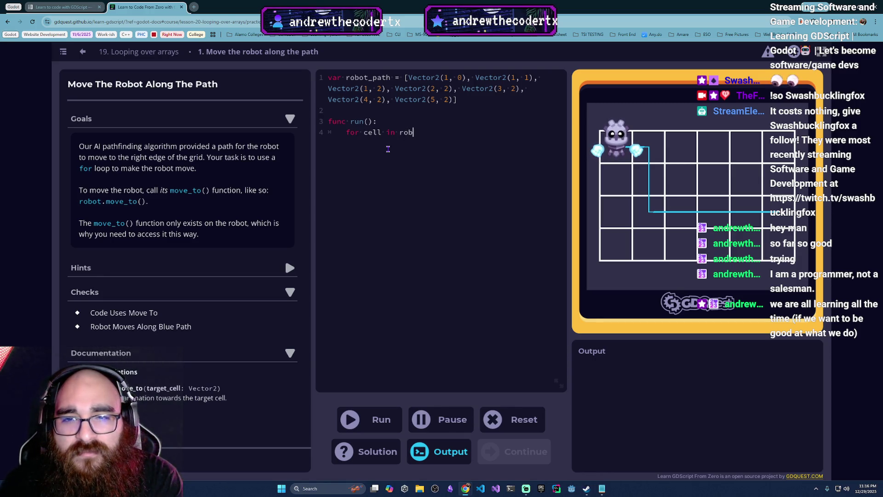
text(ot_path)
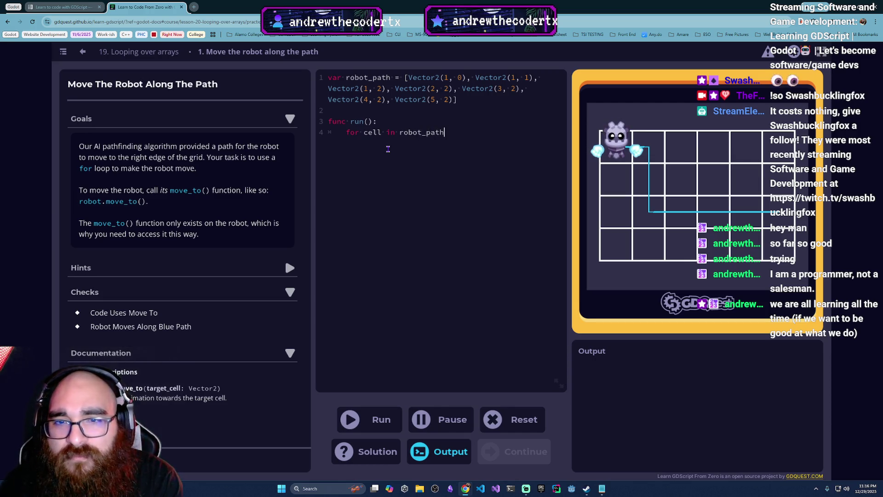
text(:)
key(Return)
key(Tab)
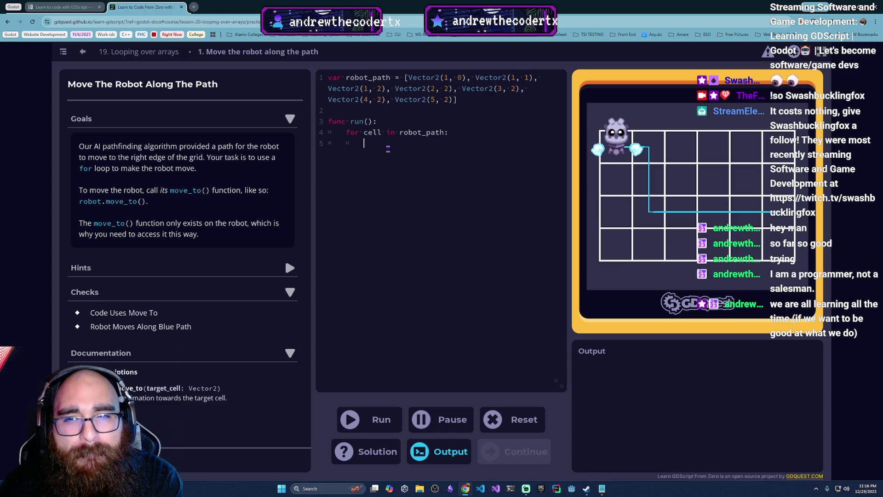
- Put robot.move_to(cell) in the loop body and run the code
text(robot)
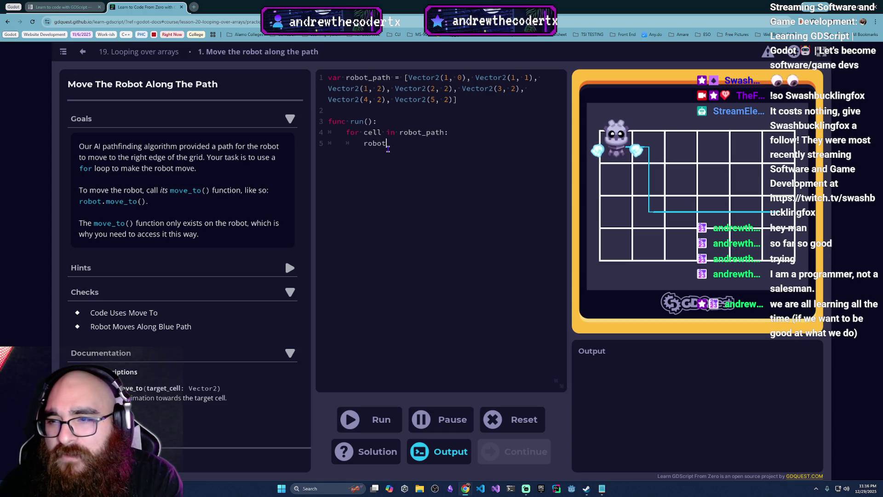
text(.move_)
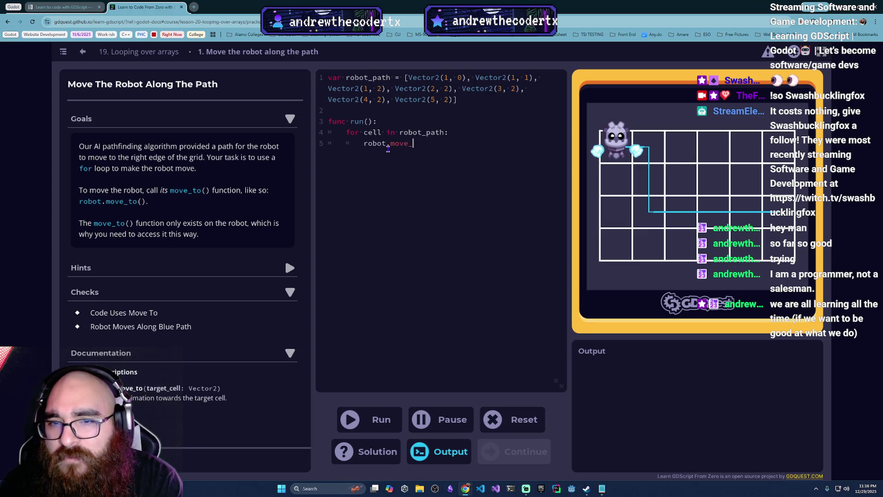
text(to())
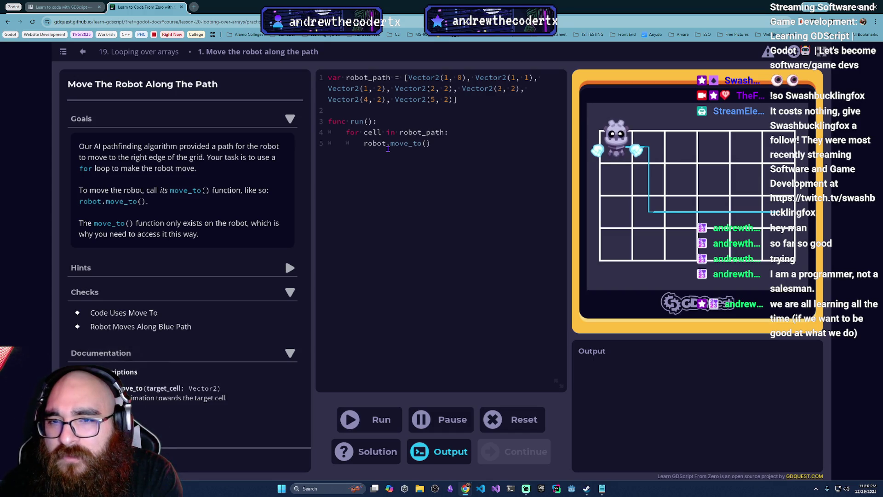
text(robot)
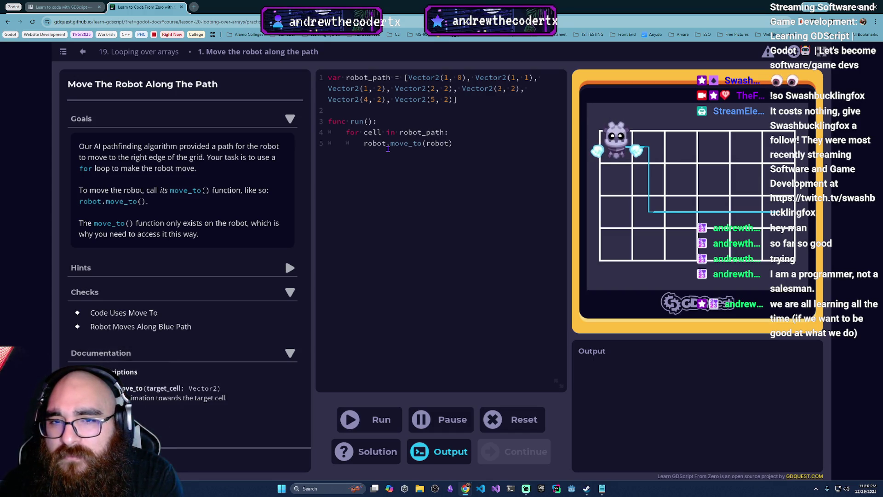
key(BackSpace)
key(BackSpace)
key(BackSpace)
key(BackSpace)
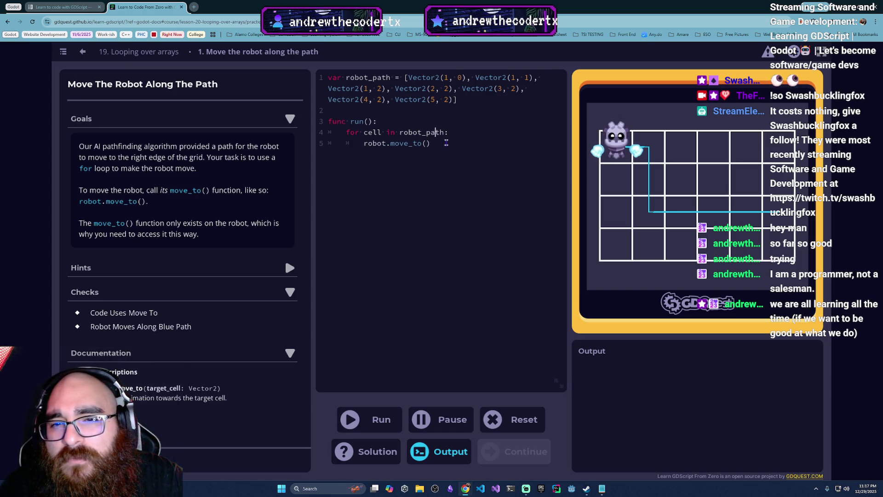
click(453, 140)
key(Left)
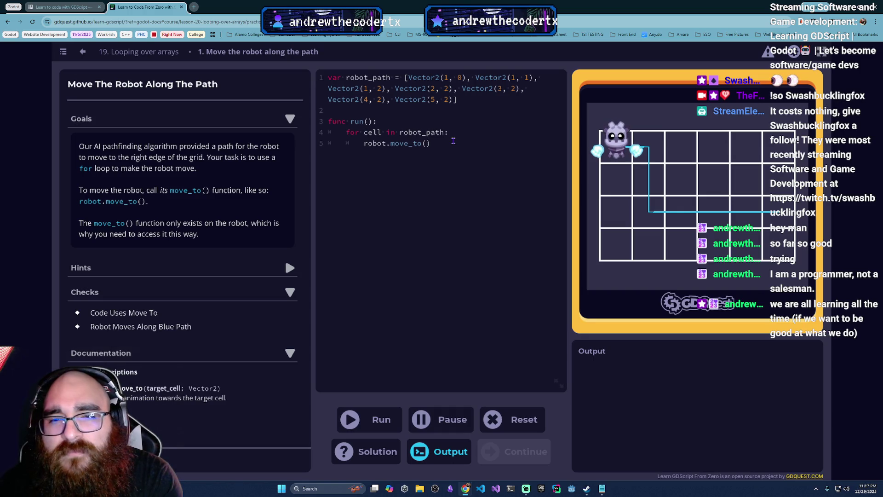
text(robot)
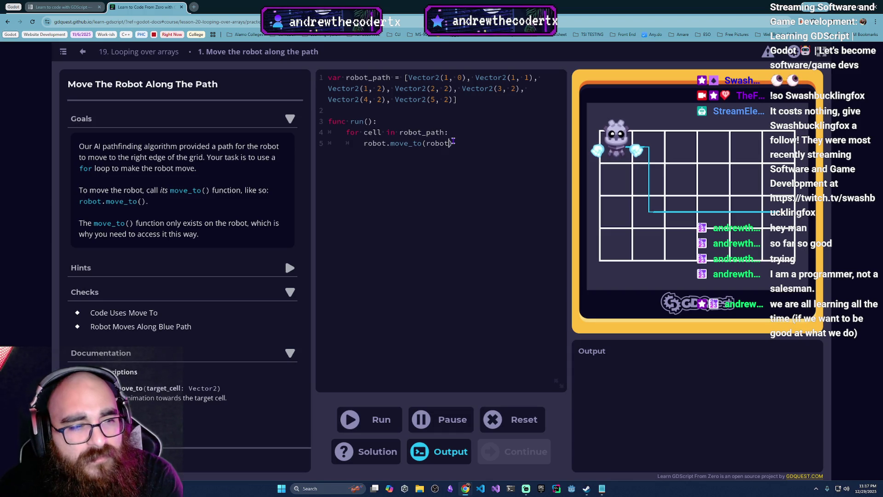
key(BackSpace)
key(BackSpace)
key(BackSpace)
text(cell)
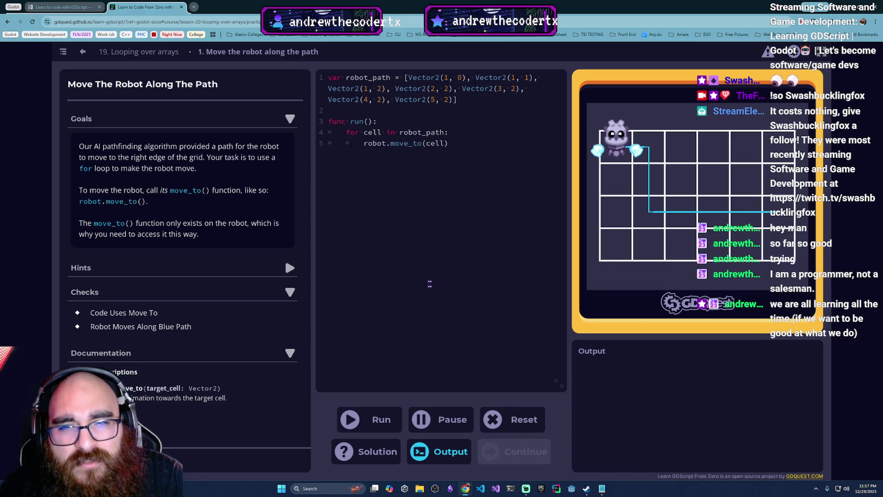
click(387, 418)
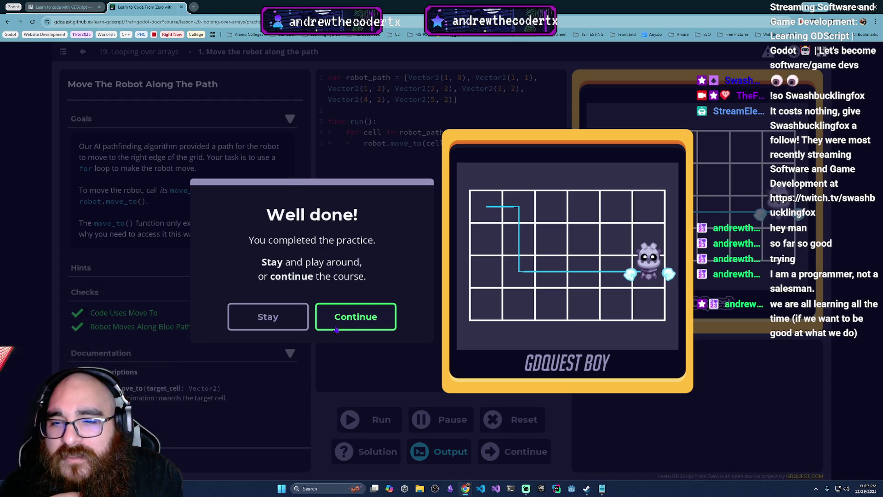
- Stay on the completed robot-path practice and review its loop, then continue to the next practice
click(290, 318)
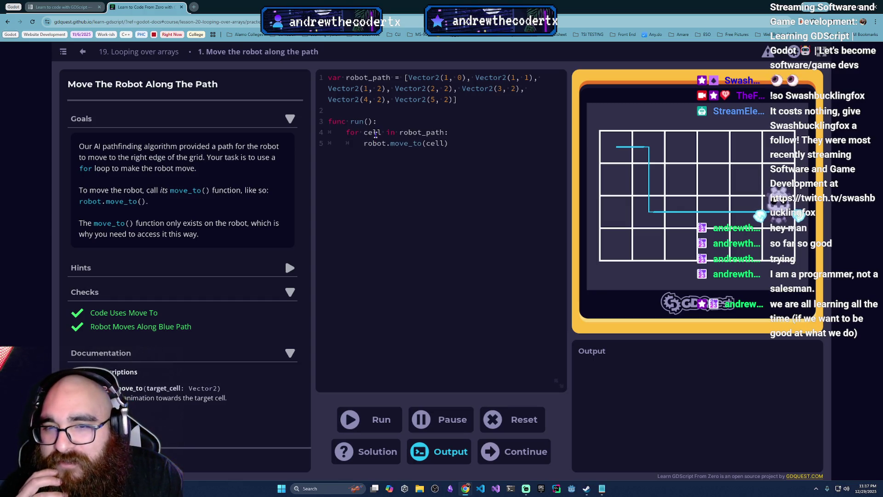
click(371, 132)
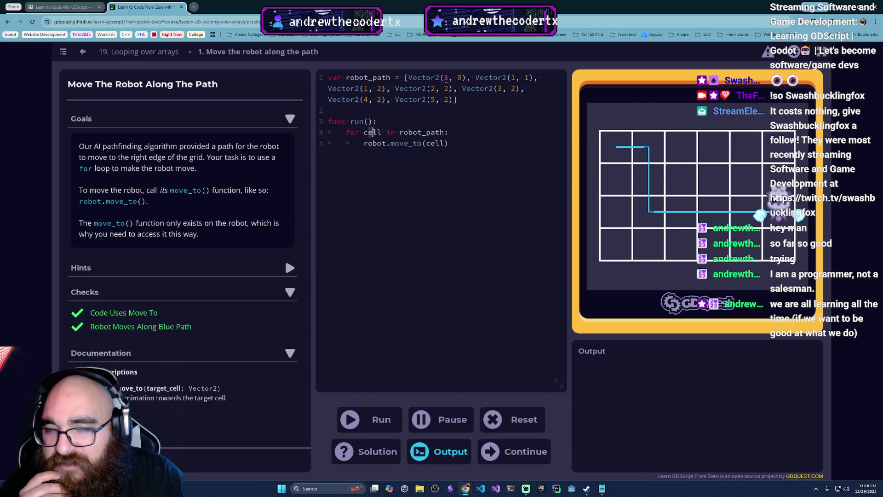
double_click(368, 77)
click(425, 121)
double_click(371, 143)
drag(389, 144, 433, 144)
click(438, 143)
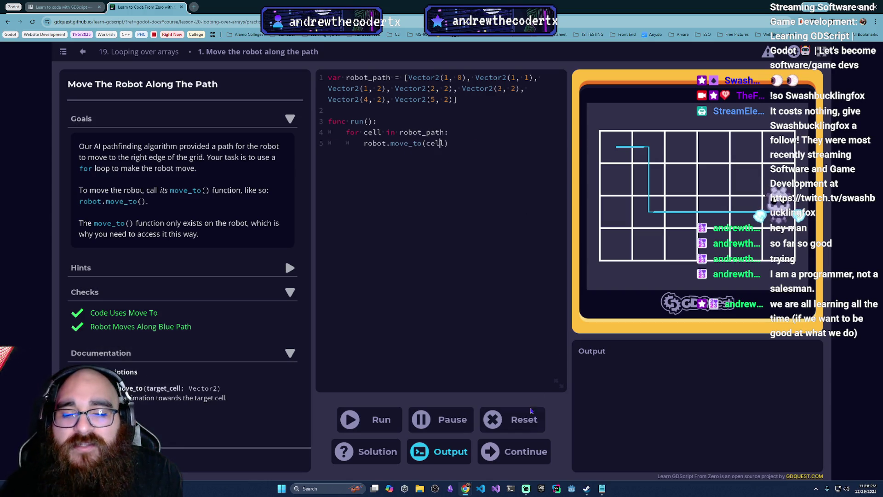
click(523, 460)
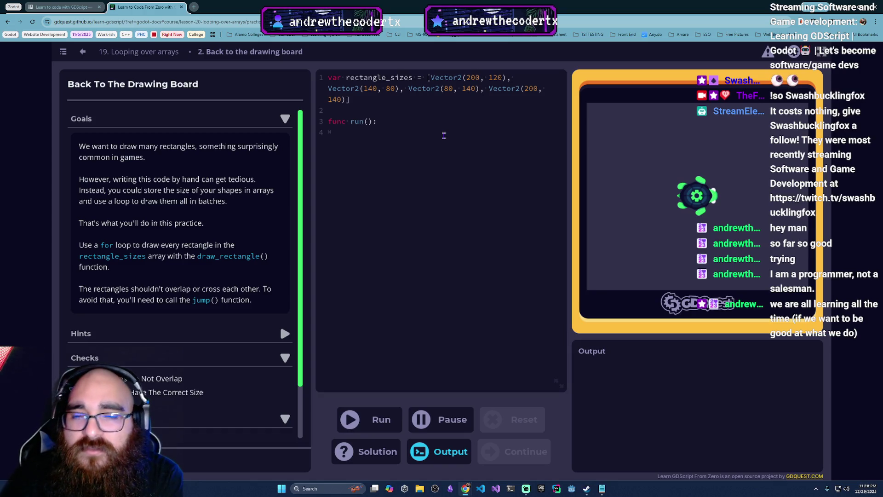
- Write 'for corner in rectangle_sizes:' with draw_ractangle(corner) in the loop body
text(for rect)
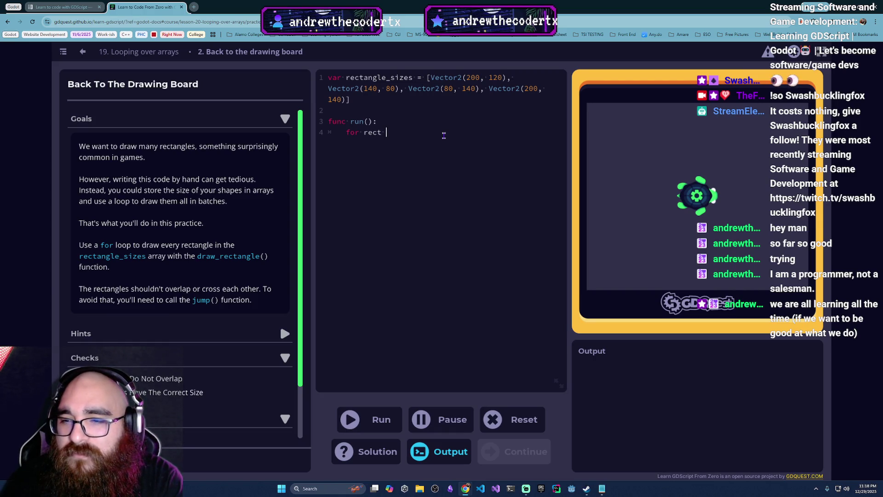
key(BackSpace)
key(BackSpace)
key(BackSpace)
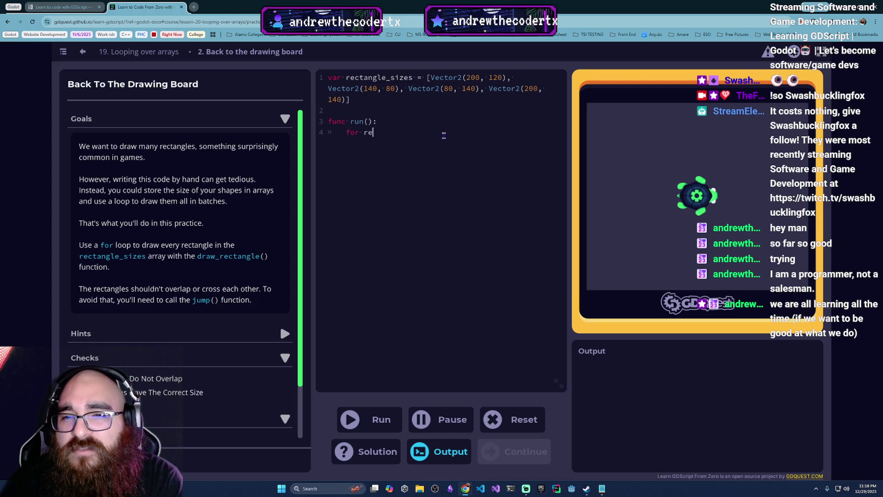
text(corner )
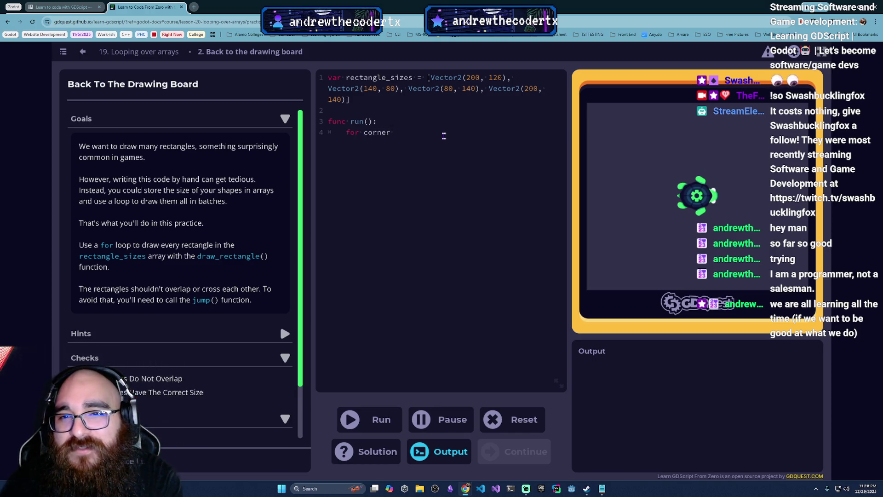
text(in rectangle)
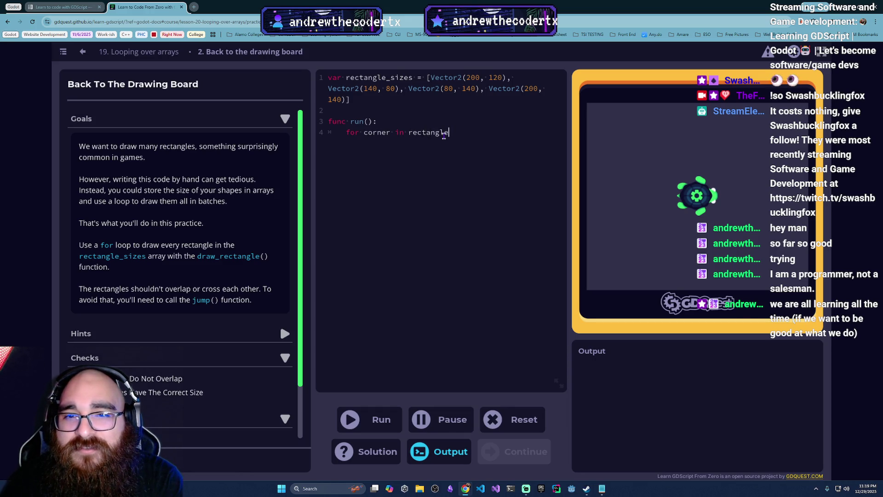
text(_sizes)
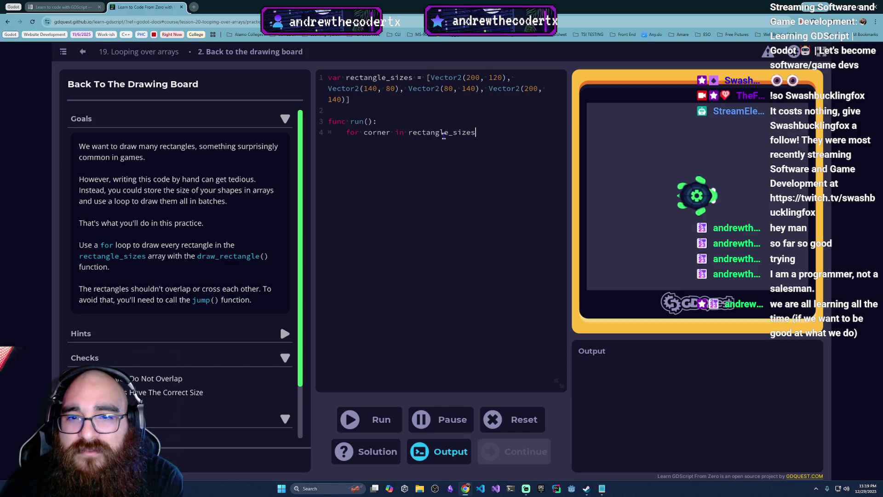
text(:)
key(Return)
key(Tab)
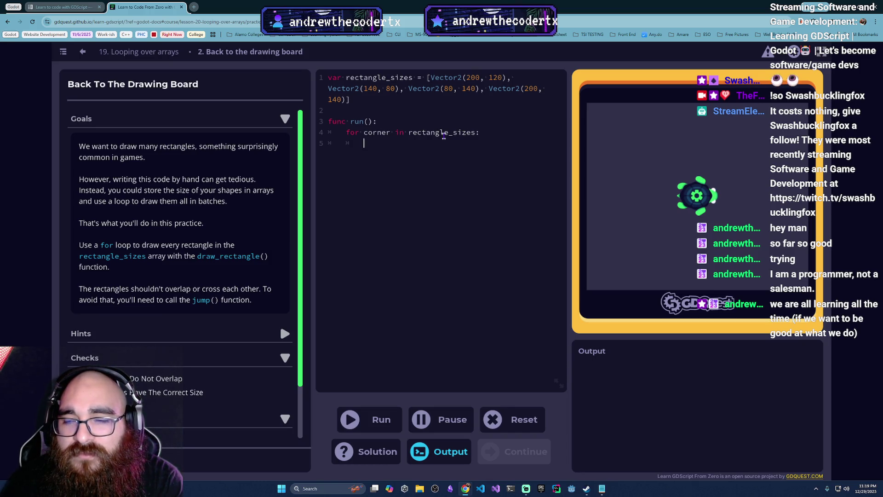
text(draw_ractangle(corner))
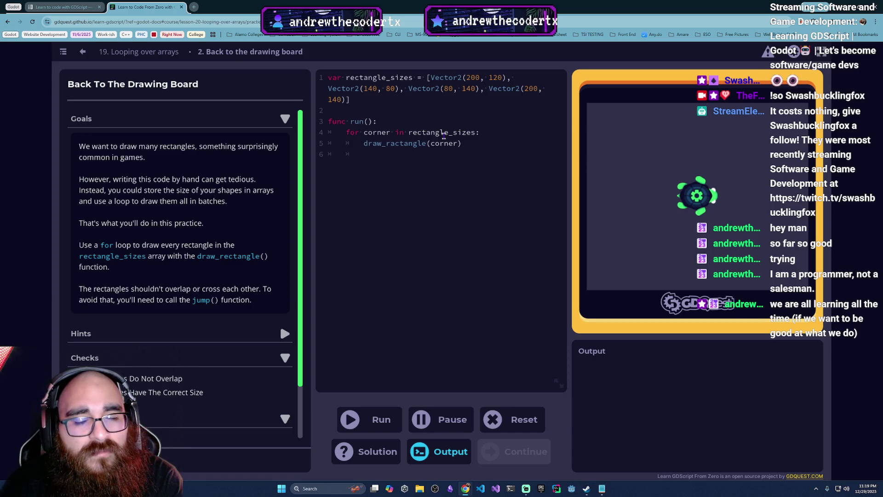
- Add jump(200,0) on line 6 below the draw_ractangle(corner) call
mouse_move(363, 154)
mouse_down()
mouse_move(346, 133)
mouse_move(355, 133)
mouse_up()
click(380, 133)
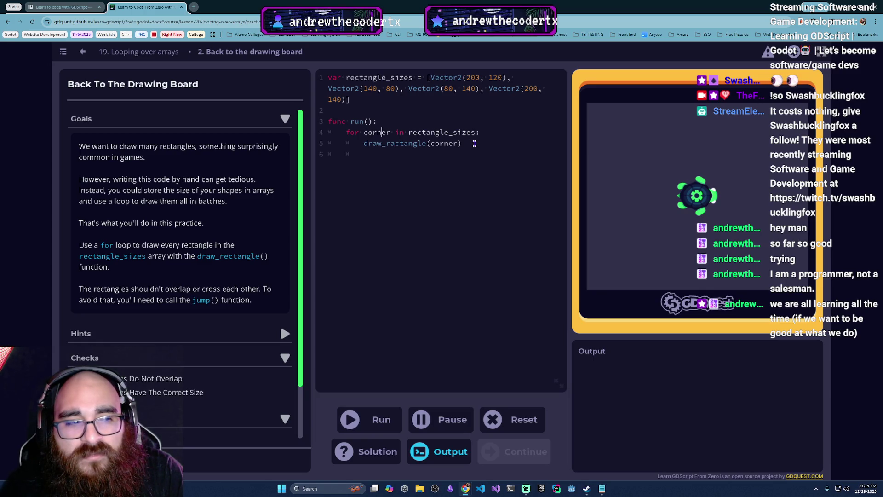
mouse_move(471, 144)
mouse_down()
mouse_move(421, 133)
mouse_move(369, 144)
mouse_up()
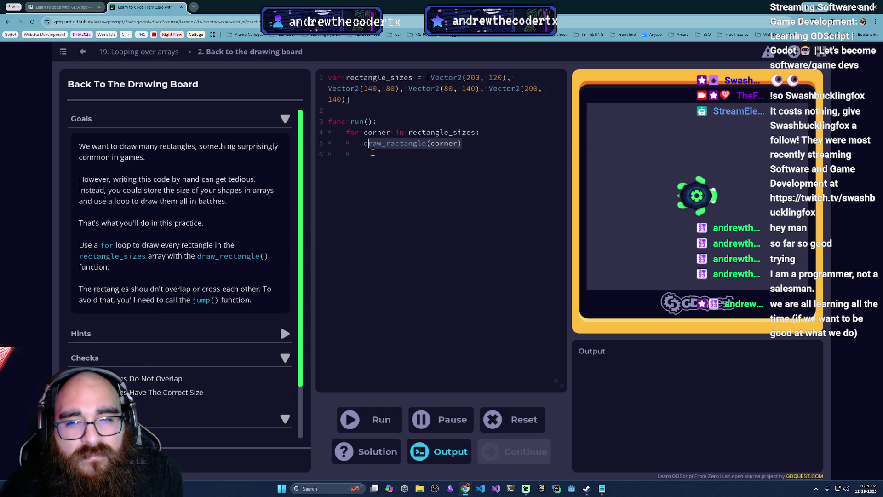
click(396, 164)
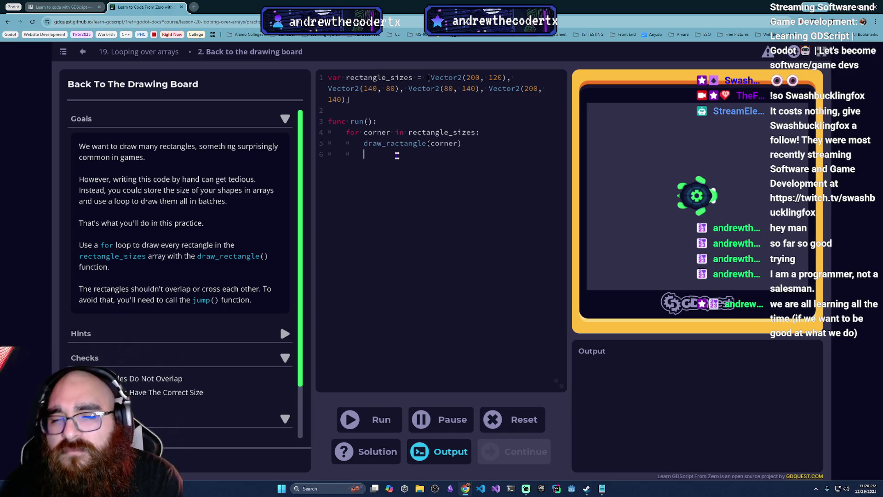
text(jump(1)
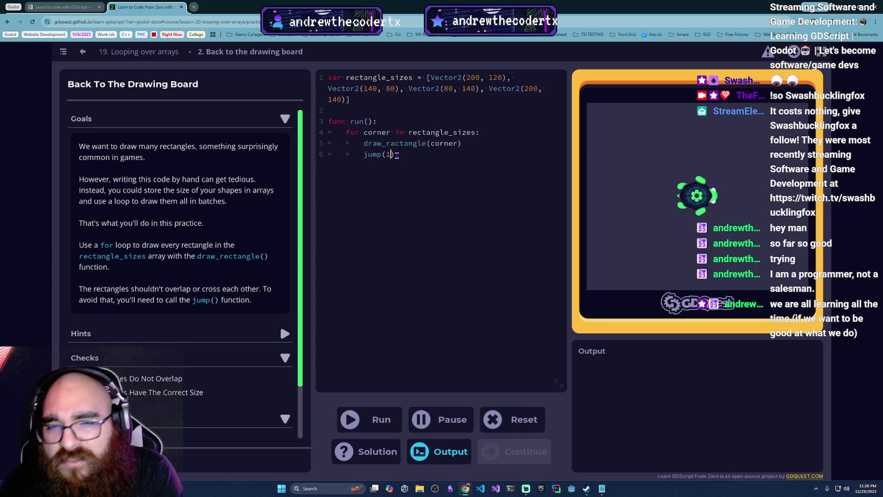
key(BackSpace)
text(22)
key(BackSpace)
text(00,0)
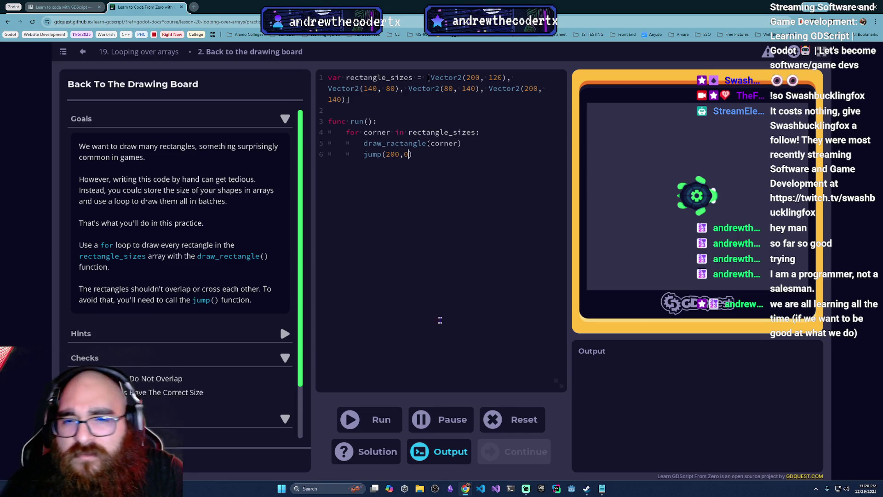
- Run the loop, read the explanation of the undeclared draw_ractangle error, then select line 5
click(396, 415)
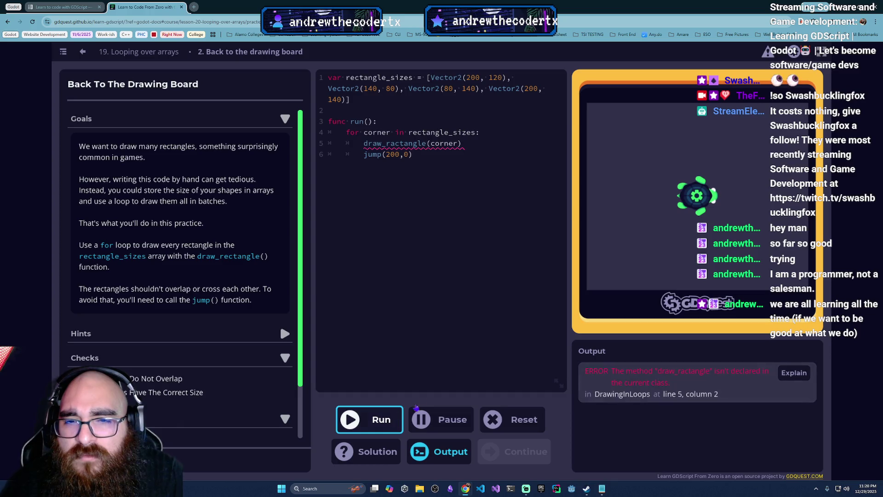
click(507, 144)
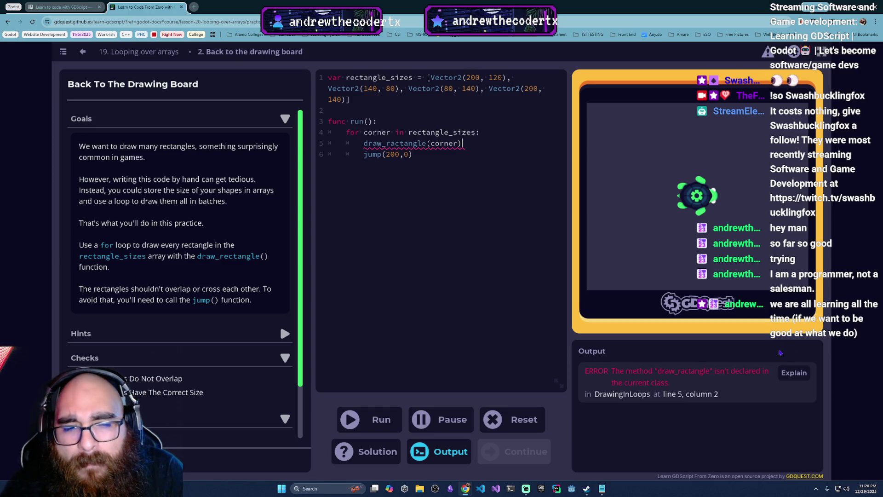
click(795, 373)
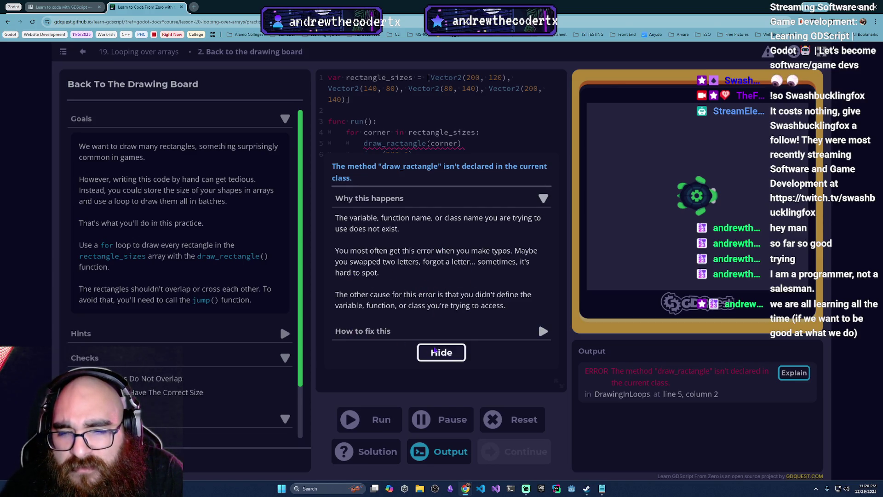
click(508, 333)
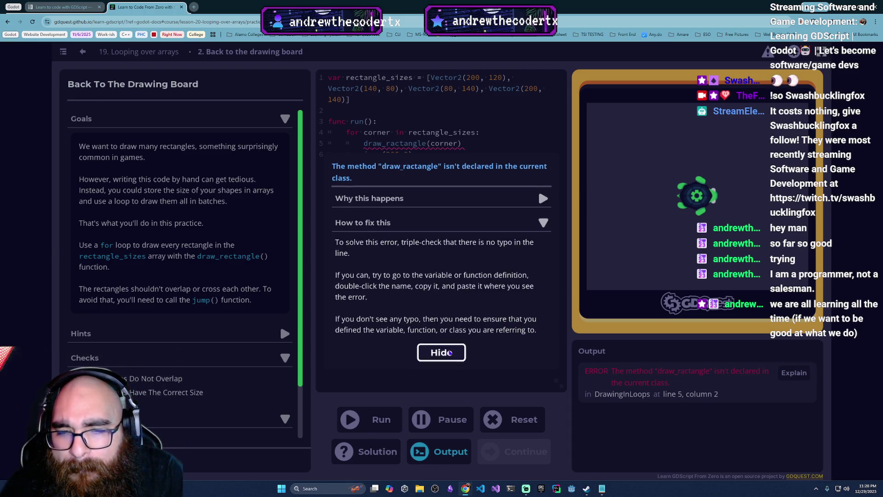
click(441, 352)
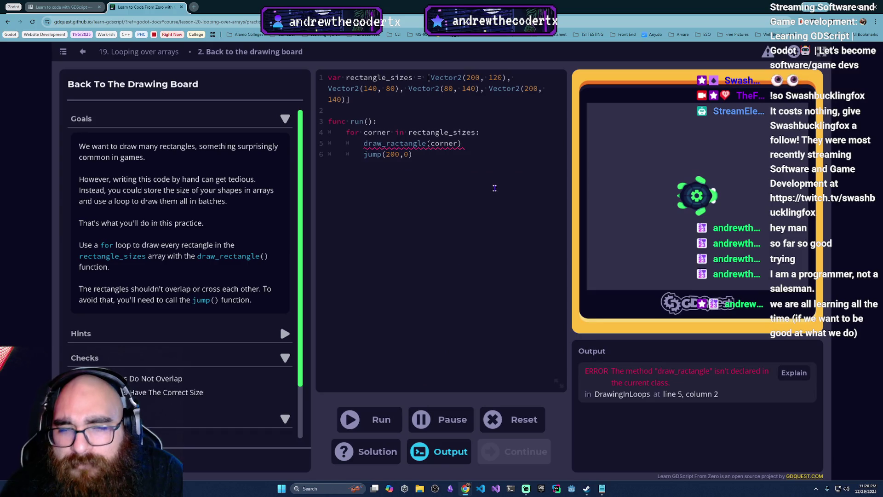
click(483, 144)
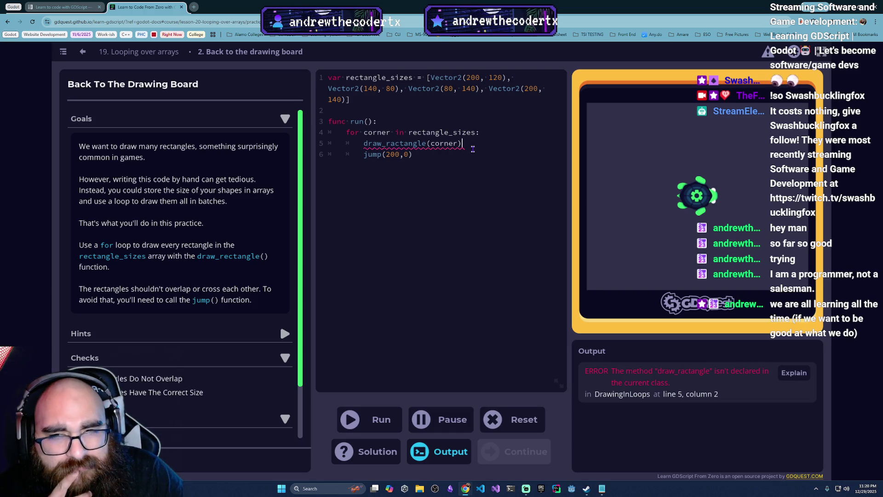
key(shift+Home)
- Delete the draw_ractangle and jump(200,0) lines and cut line 4 back to 'for'
mouse_move(461, 146)
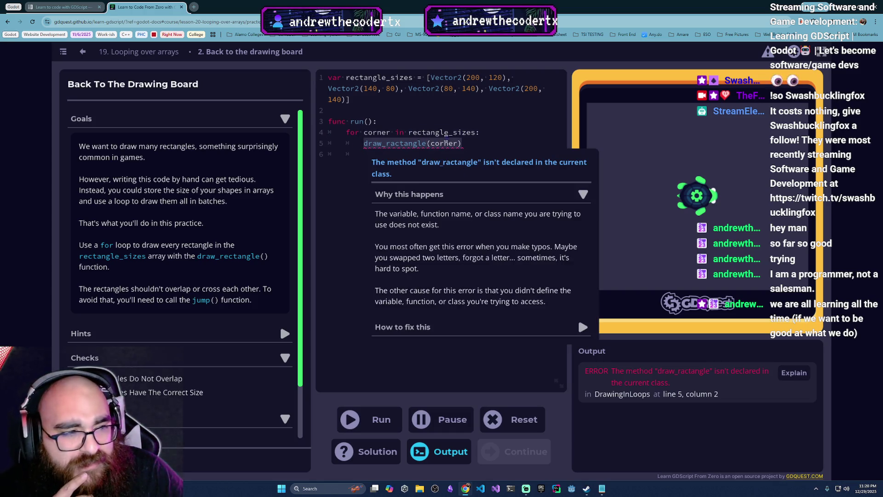
key(shift+Down)
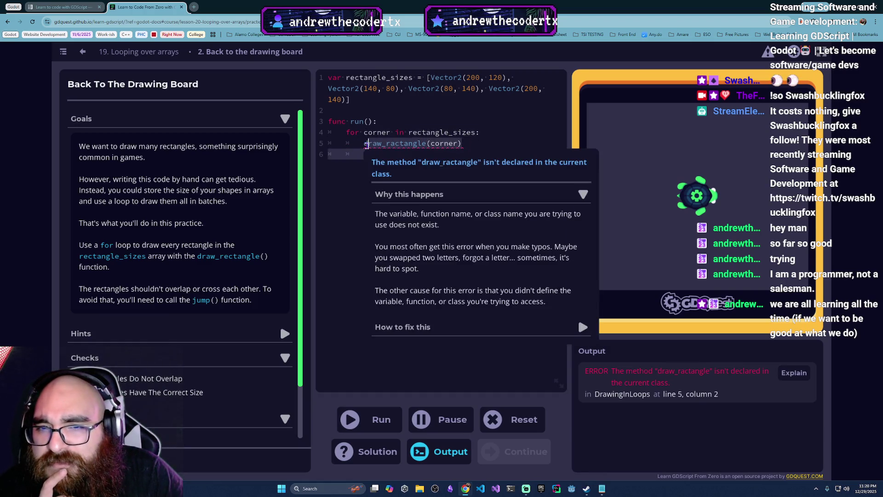
key(BackSpace)
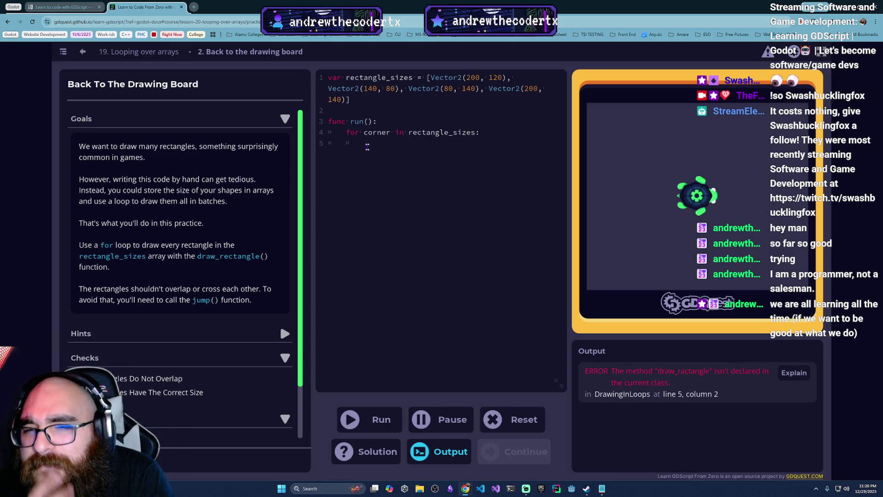
key(BackSpace)
key(BackSpace)
key(BackSpace)
key(BackSpace)
key(BackSpace)
key(BackSpace)
key(BackSpace)
key(BackSpace)
key(BackSpace)
key(BackSpace)
key(BackSpace)
key(BackSpace)
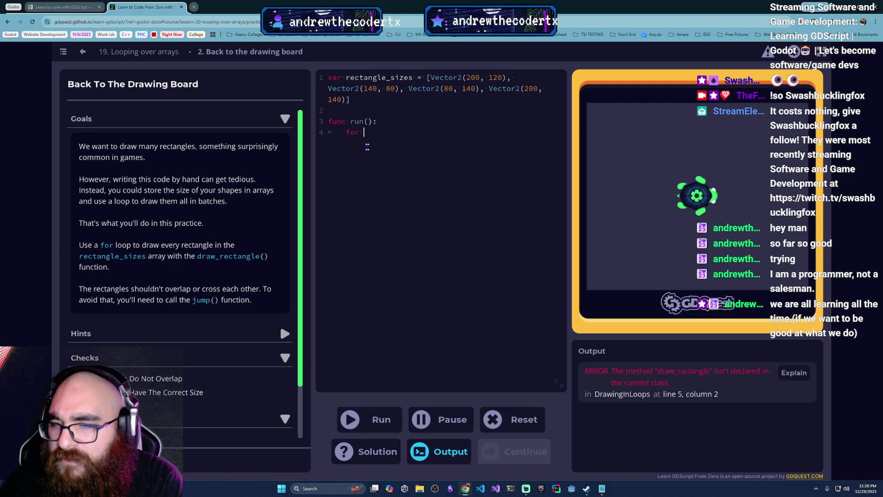
- Reveal Hints 1–3: Vector2 components, jump() after draw_rectangle(), and jump(300, 0)
click(282, 334)
click(279, 354)
scroll(276, 363, down, 2)
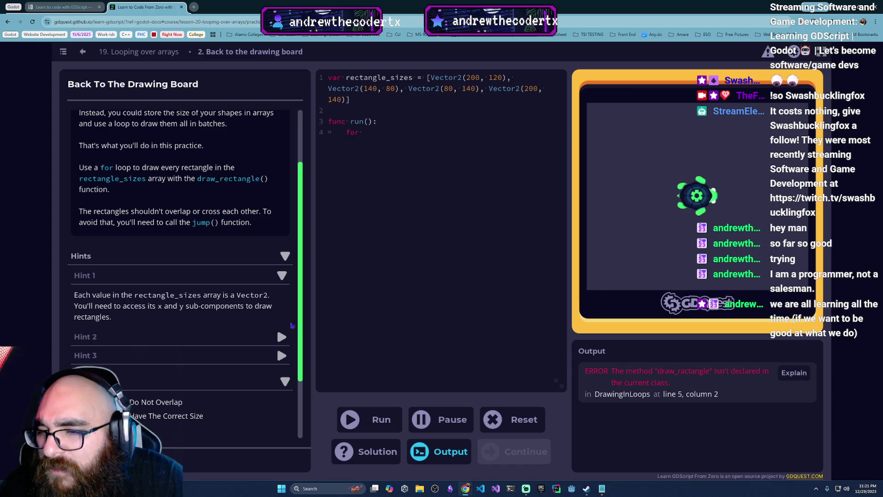
click(282, 336)
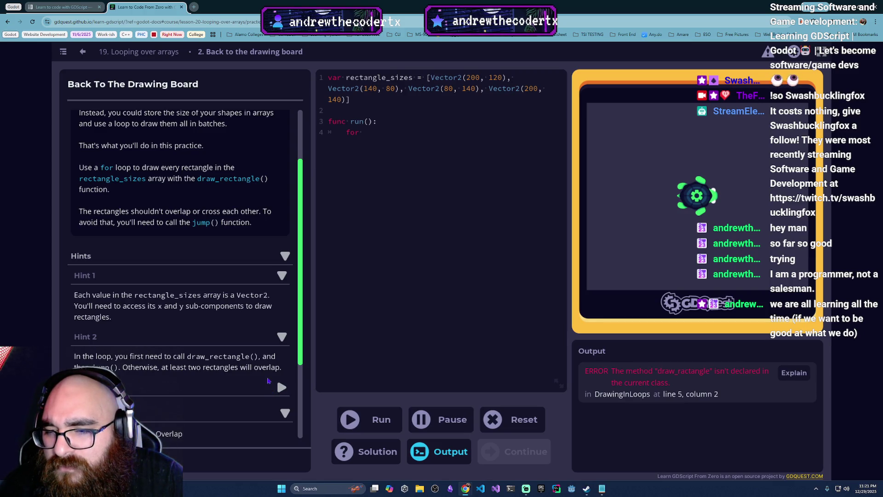
click(281, 387)
scroll(233, 381, down, 2)
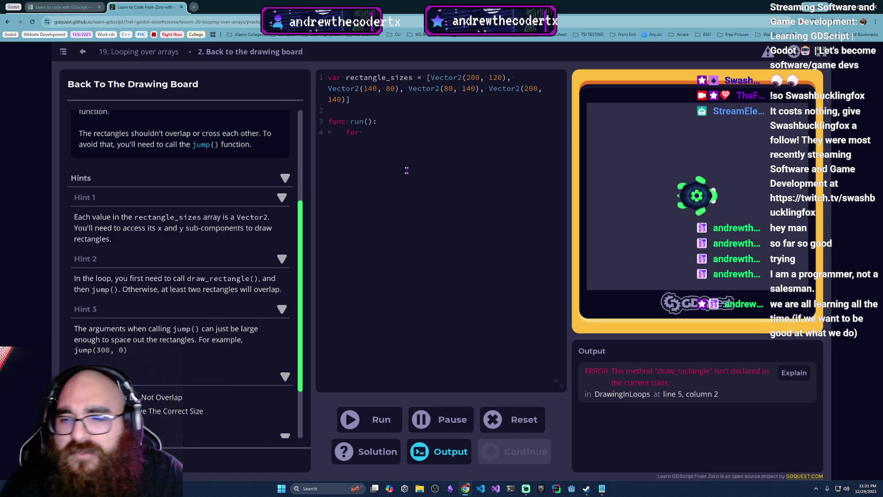
click(404, 139)
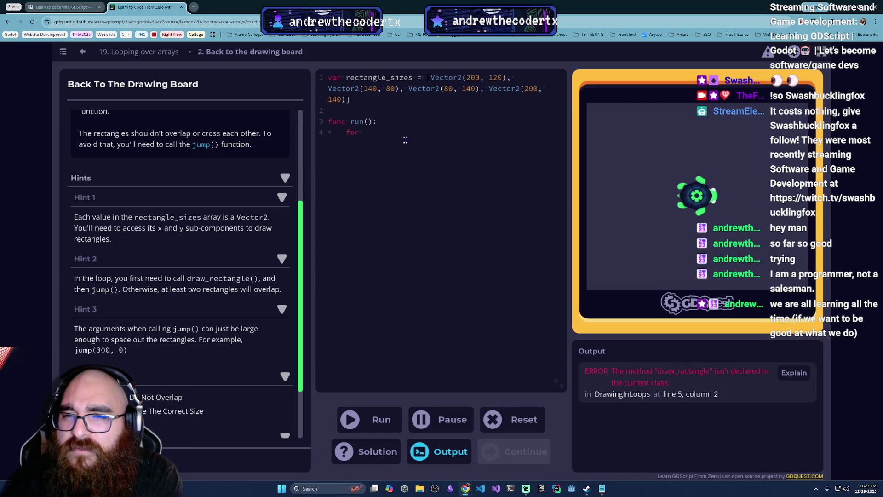
- Write 'for vector in rectangle_sizes:' calling draw_rectangle(vector), and run it, hitting a too-few-arguments error
text(vector )
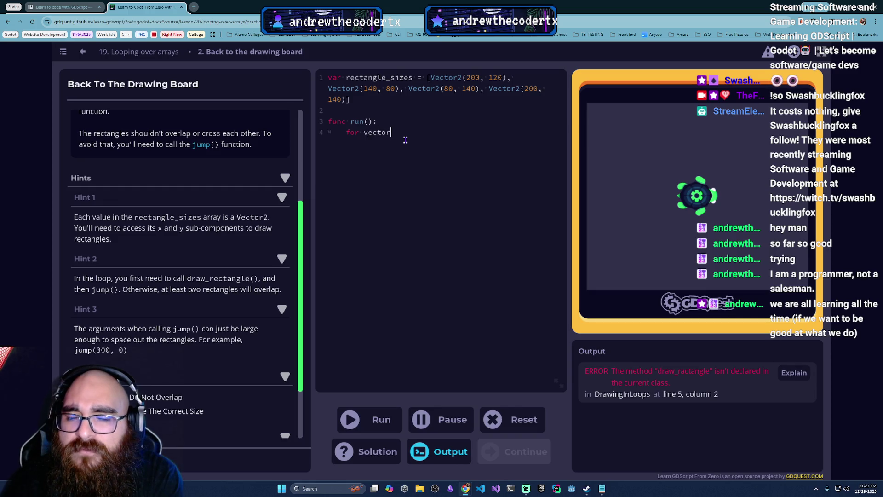
text(in recta)
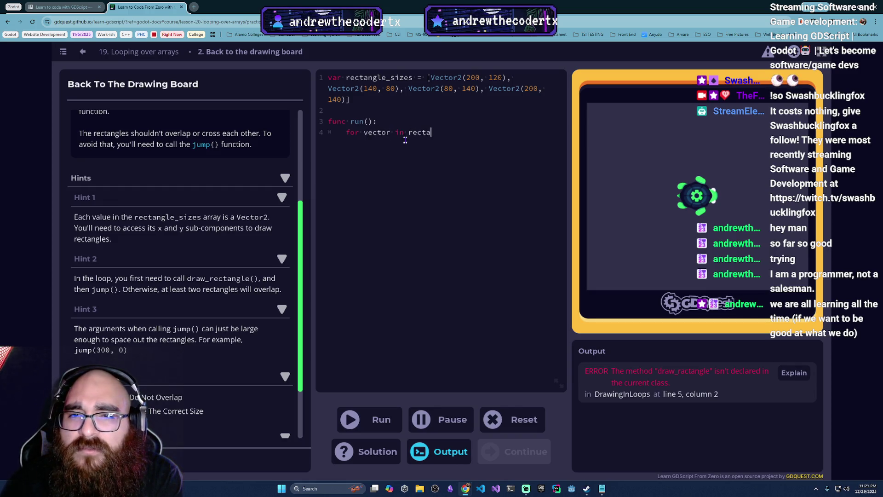
text(ngle_size)
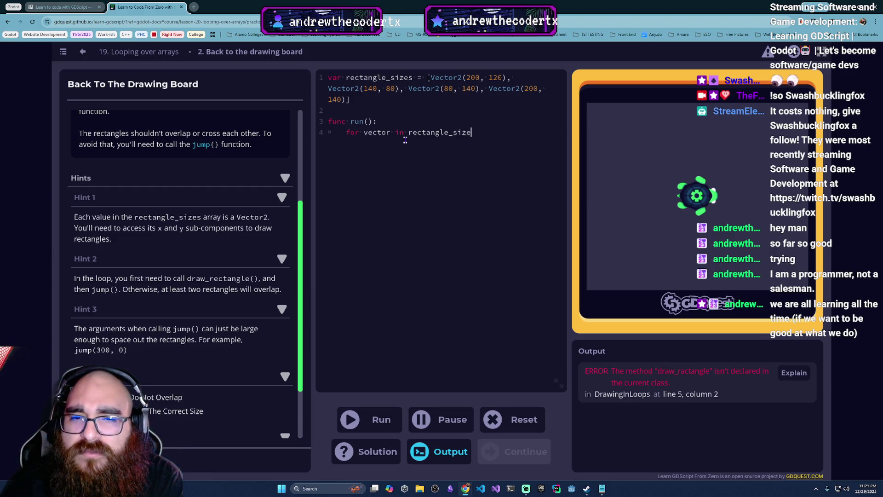
text(s)
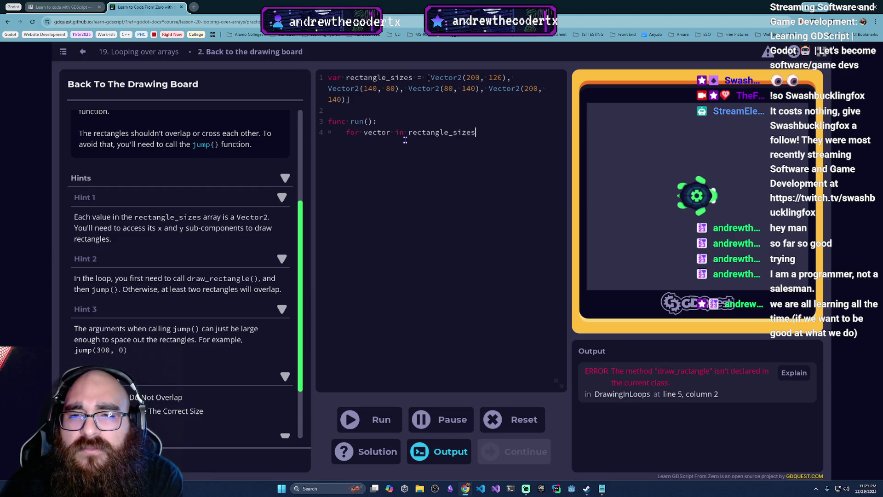
key(Tab)
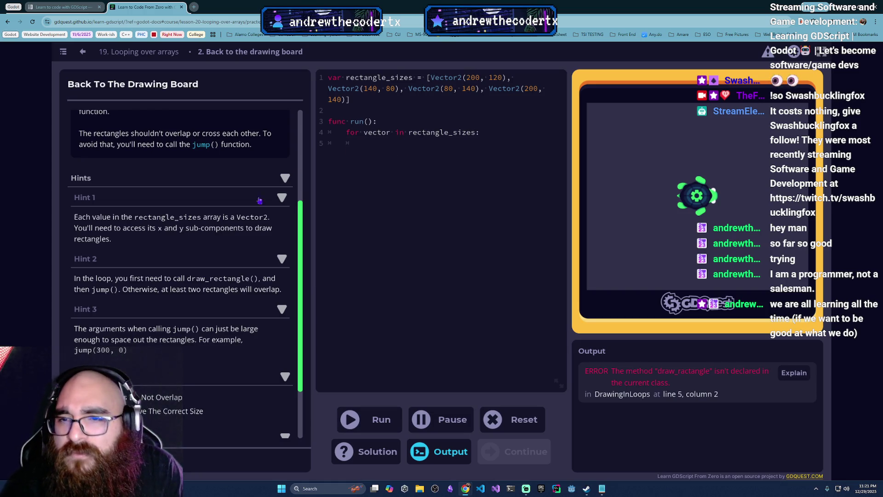
scroll(213, 276, up, 3)
text(draw)
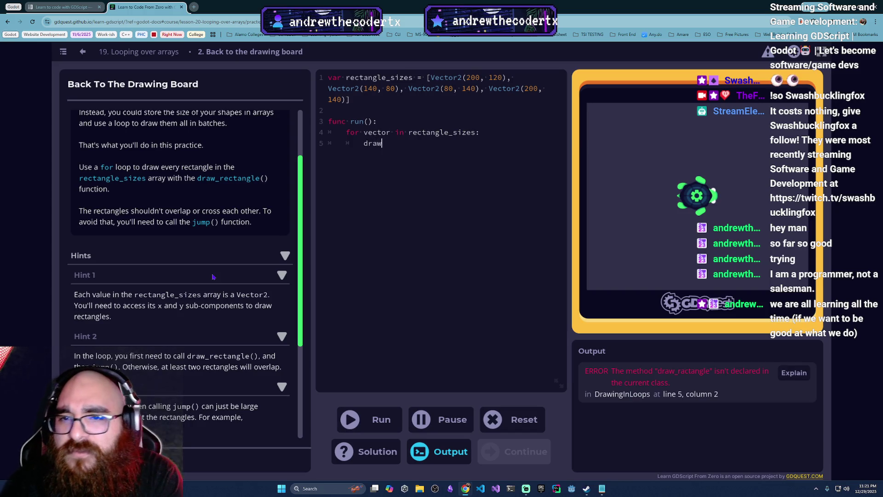
text(_rectangle()
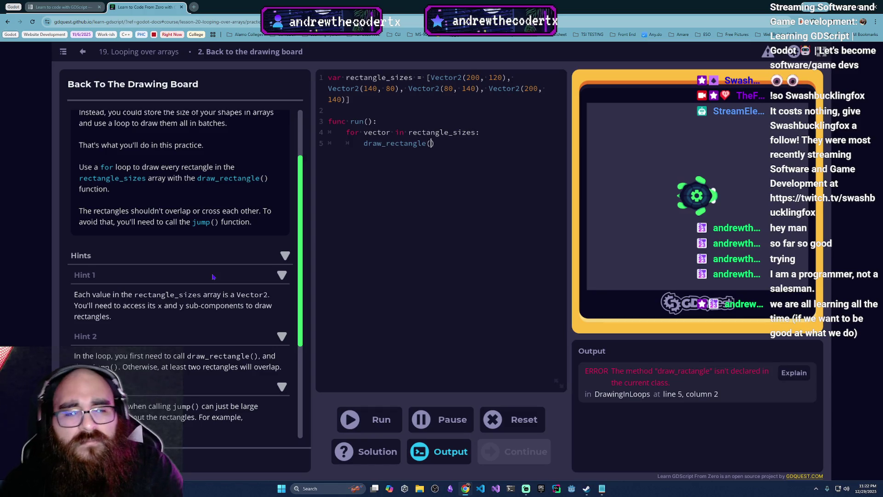
text(c)
text(ector)
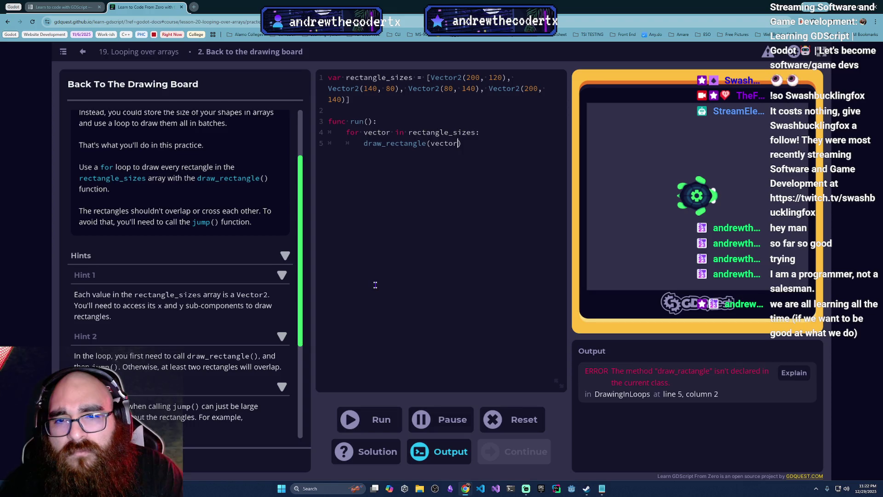
key(ctrl+Return)
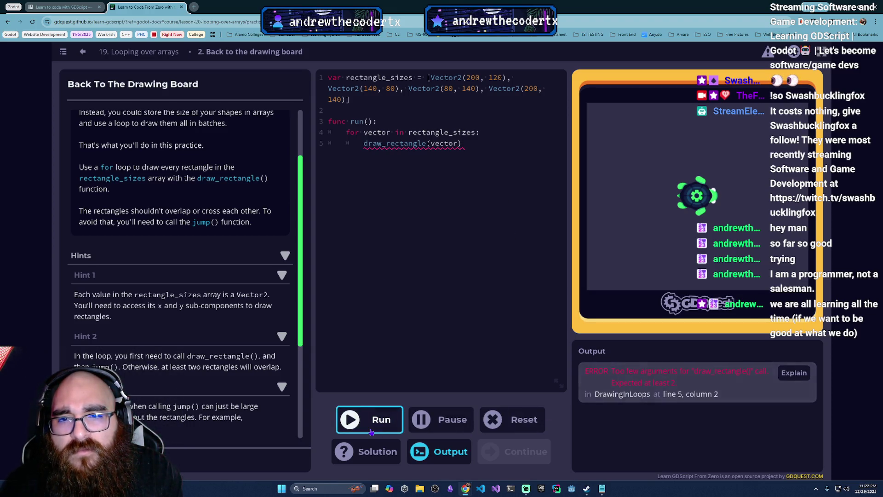
- Bring up the too-few-arguments explanation for the underlined draw_rectangle call
mouse_move(394, 145)
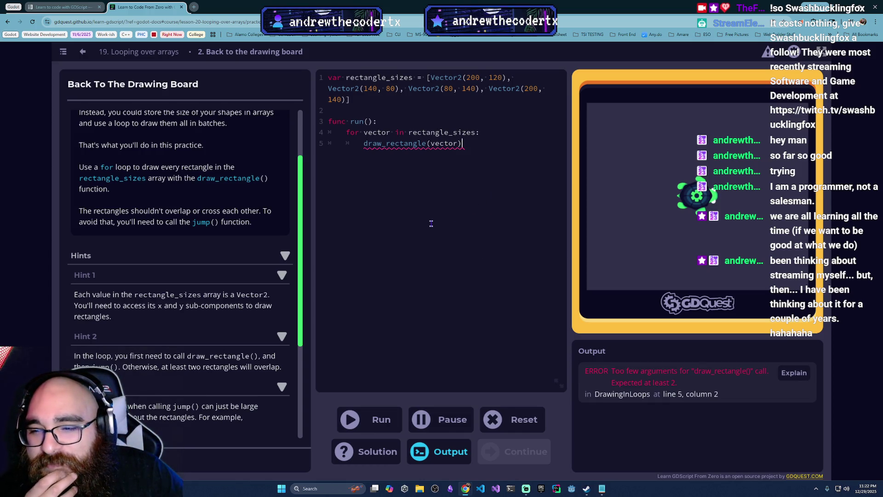
scroll(226, 370, down, 3)
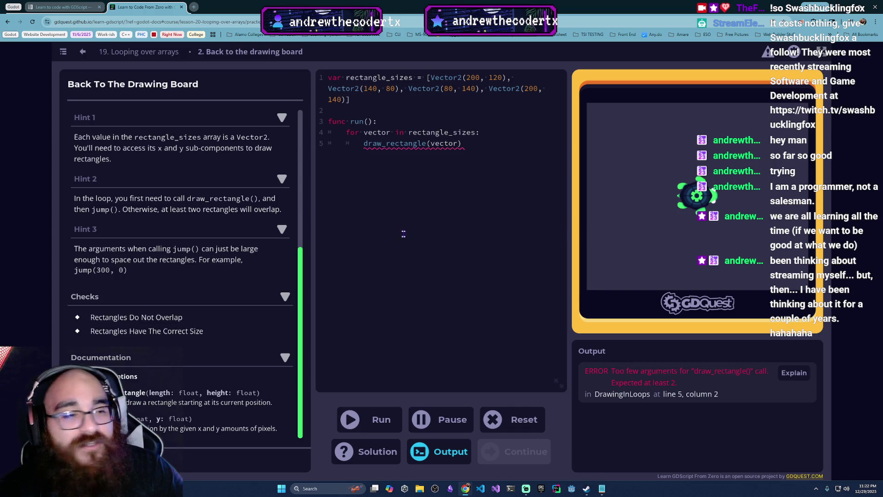
scroll(247, 332, up, 5)
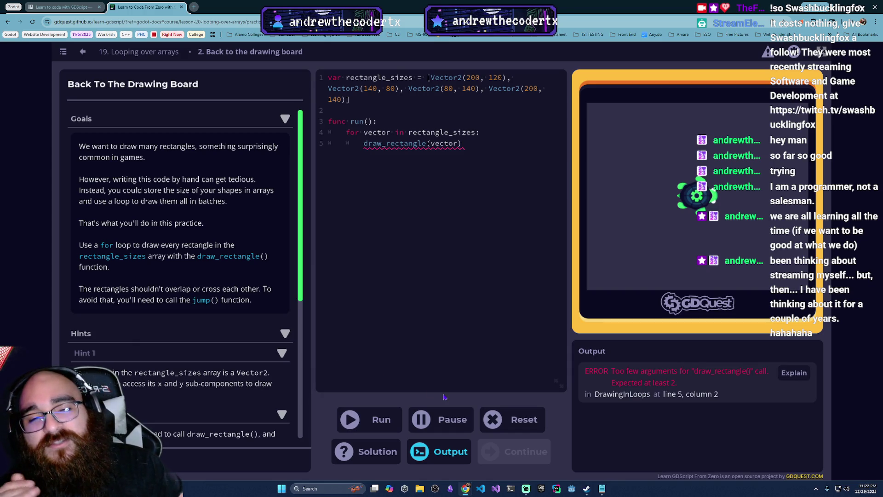
mouse_move(429, 144)
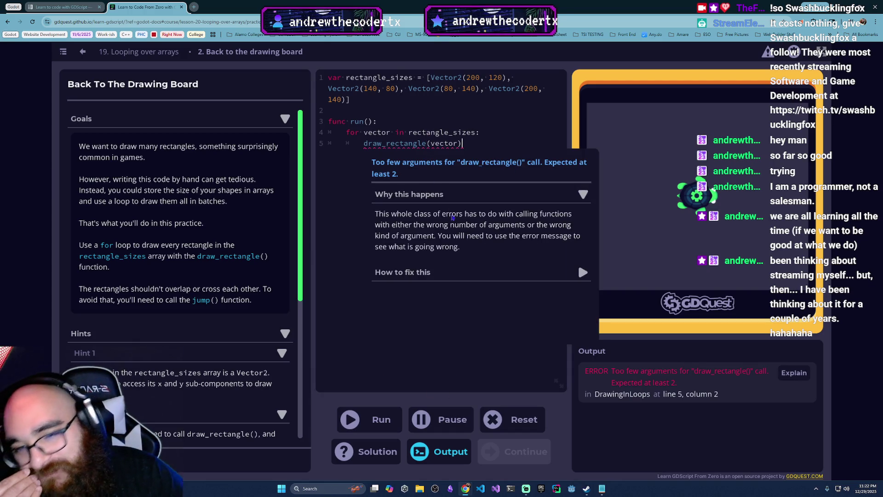
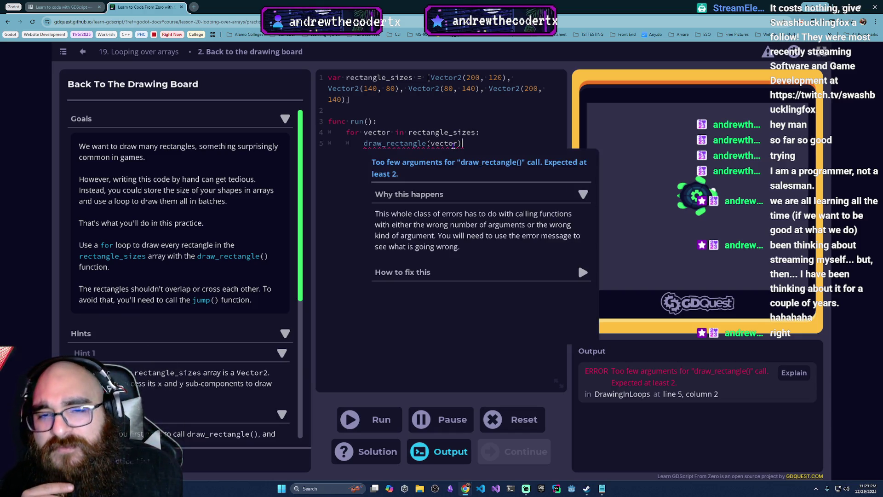
- Add a trial jump(300,0) line inside the loop and run the code
key(Return)
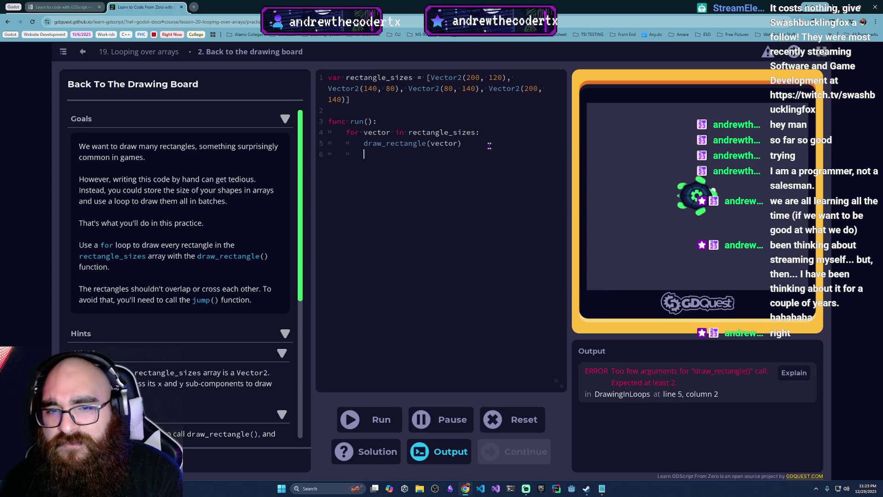
text(jum)
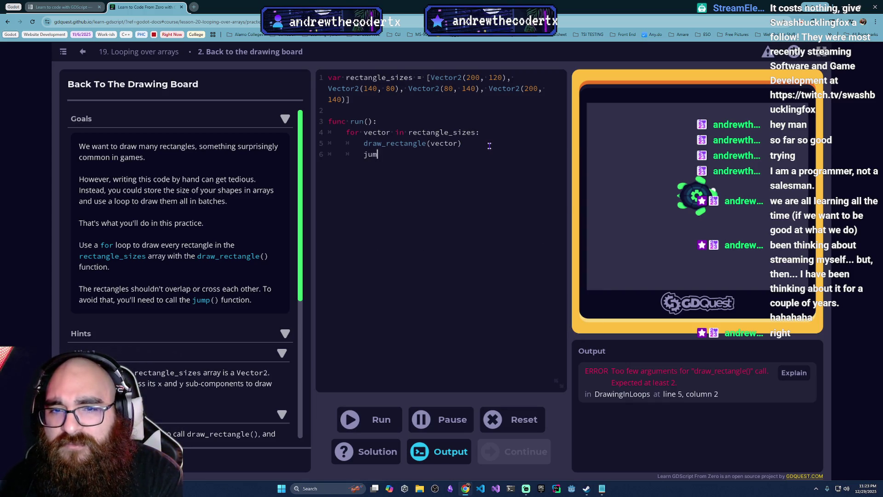
text(p(300,0)
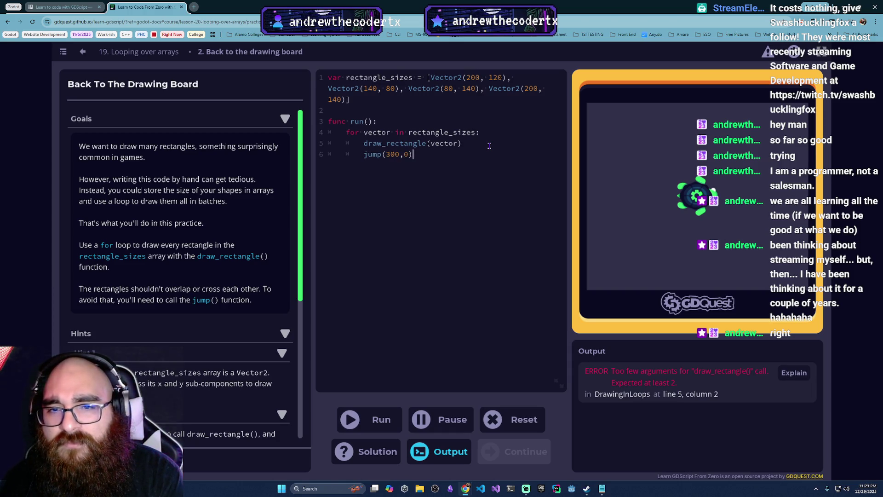
click(362, 412)
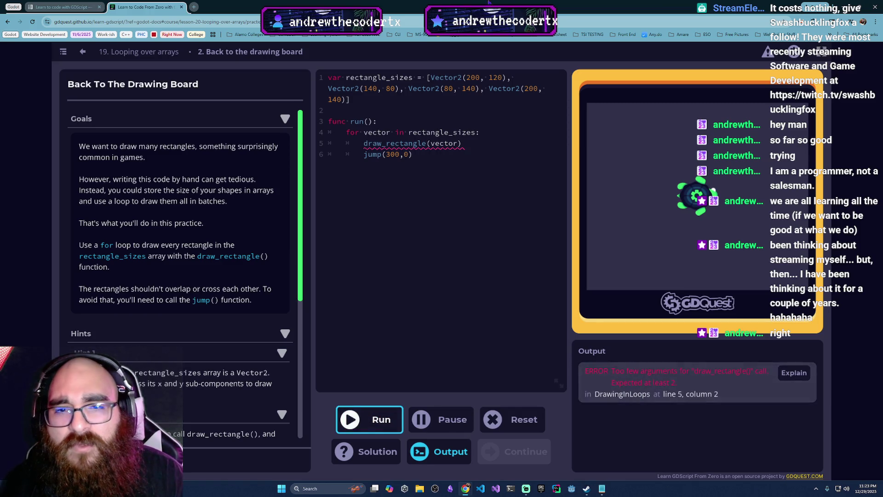
- Dismiss the error popup and delete the jump(300,0) line
mouse_move(459, 143)
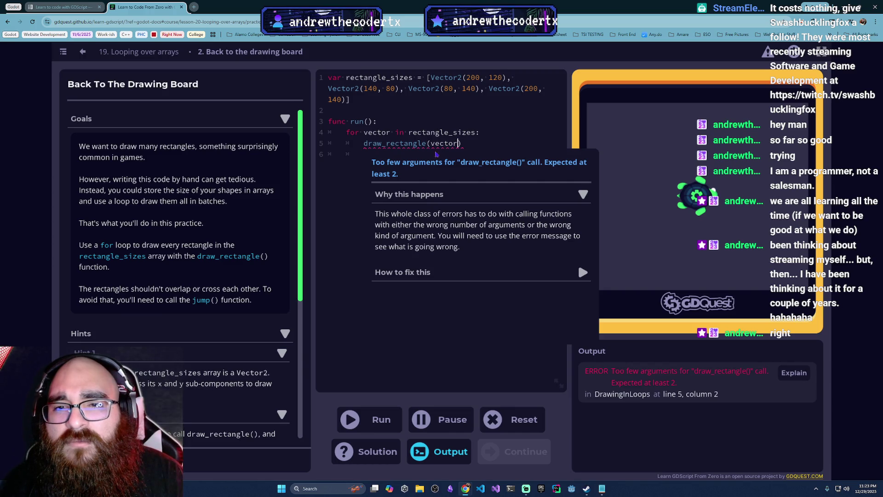
click(363, 155)
text(jump(300,0))
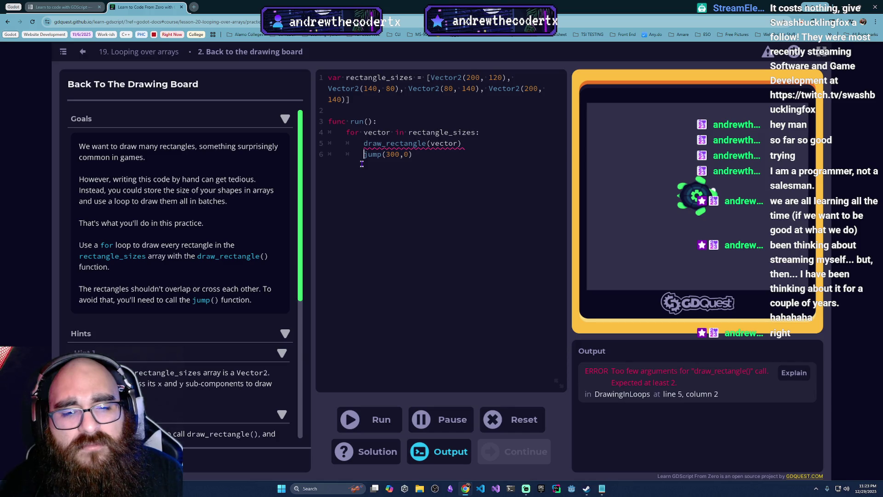
drag(423, 158, 360, 153)
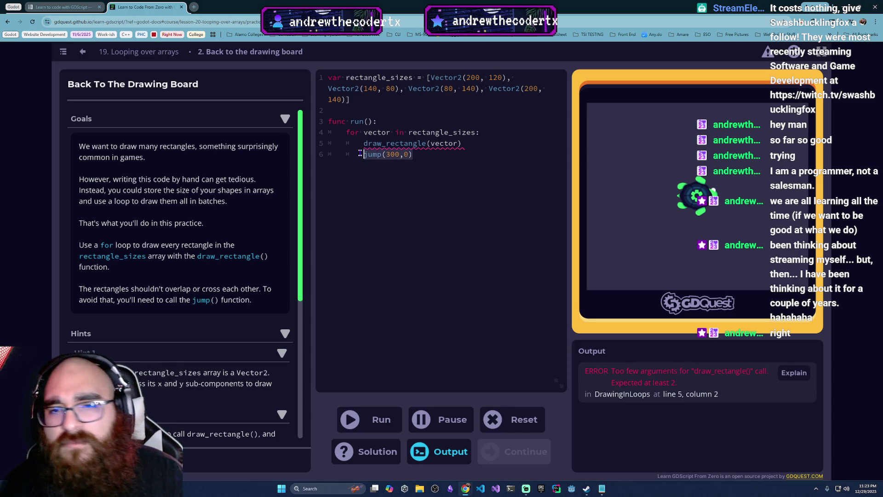
key(BackSpace)
key(BackSpace)
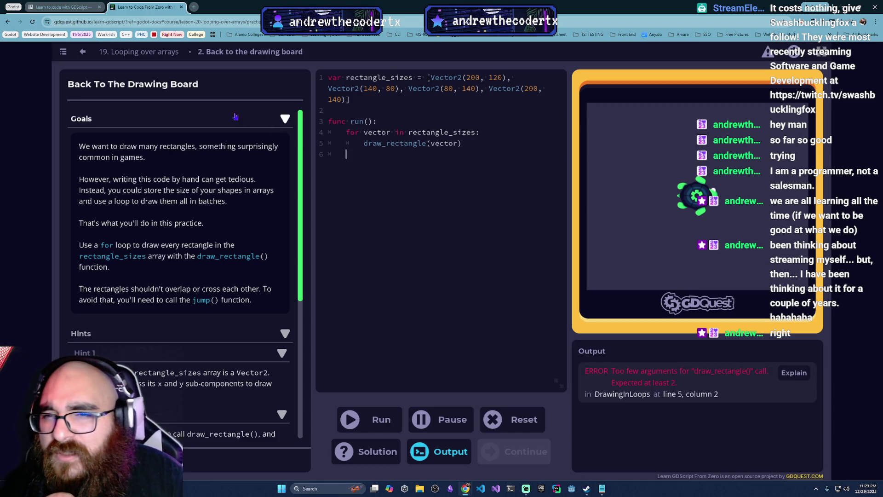
- Abandon the unfinished Back To The Drawing Board practice for the Course Index
click(117, 61)
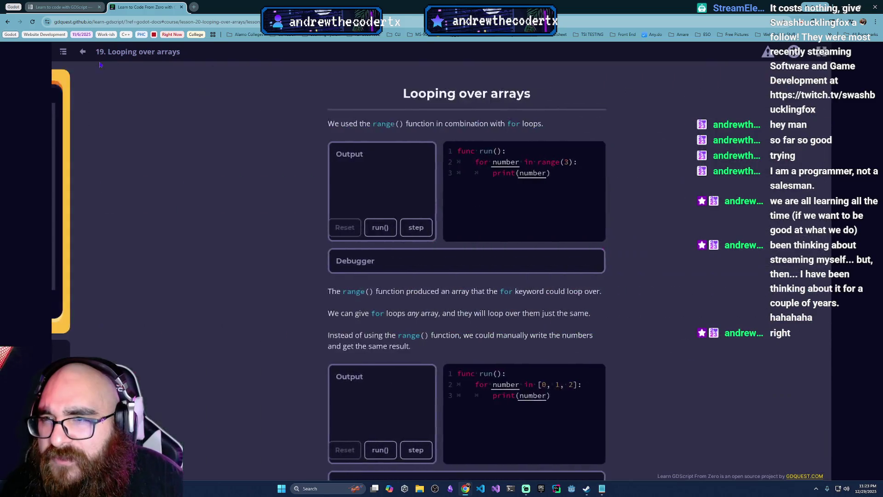
click(83, 52)
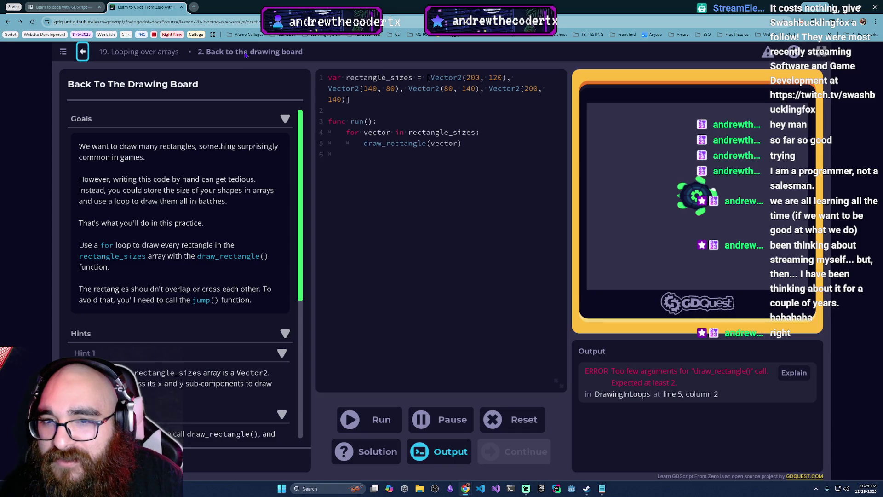
click(64, 53)
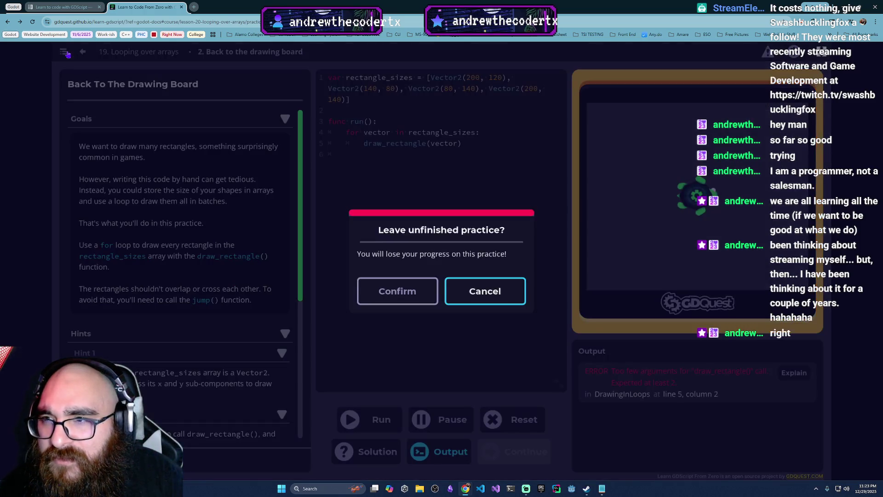
click(453, 303)
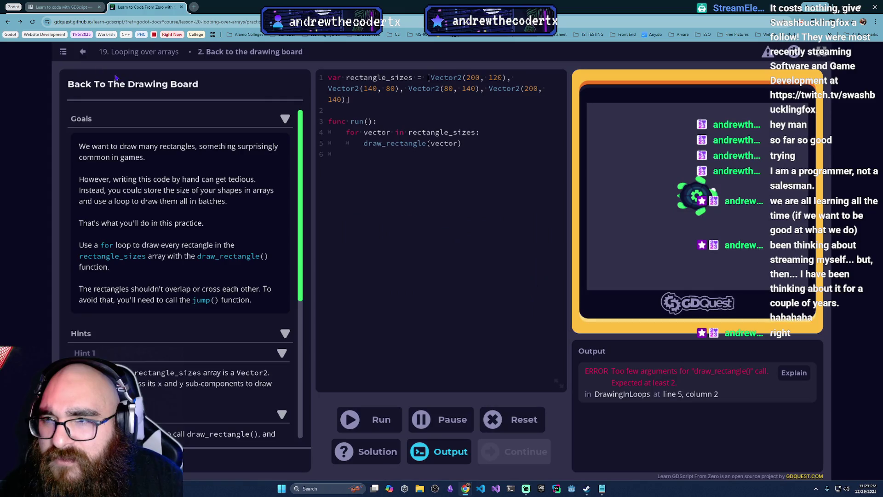
click(64, 53)
click(397, 292)
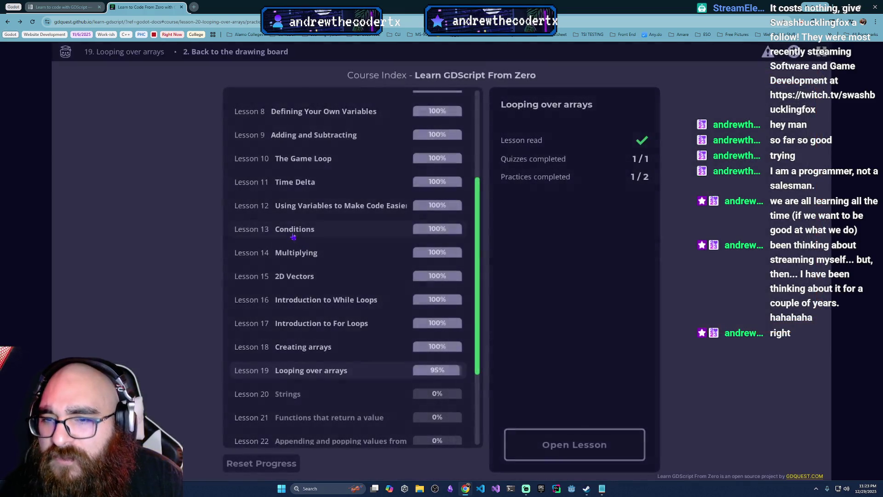
- Select Lesson 4 'Drawing a Rectangle' in the course index
scroll(312, 232, up, 3)
scroll(311, 233, up, 2)
click(322, 175)
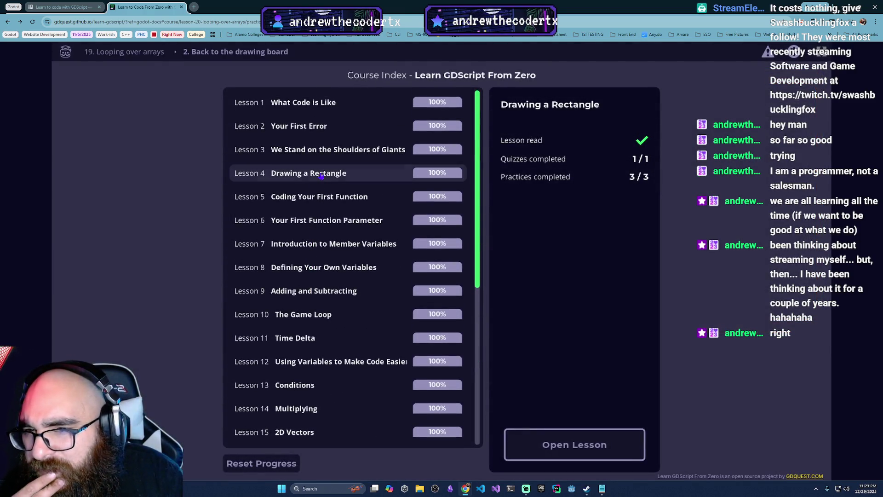
- Review the Drawing a Rectangle lesson, briefly checking the Godot GDScript docs tab
click(576, 452)
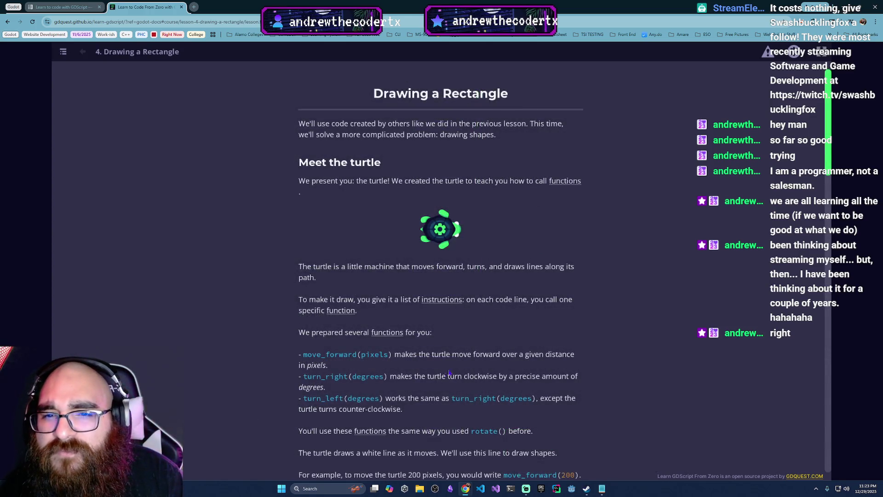
scroll(459, 385, down, 5)
scroll(458, 385, down, 10)
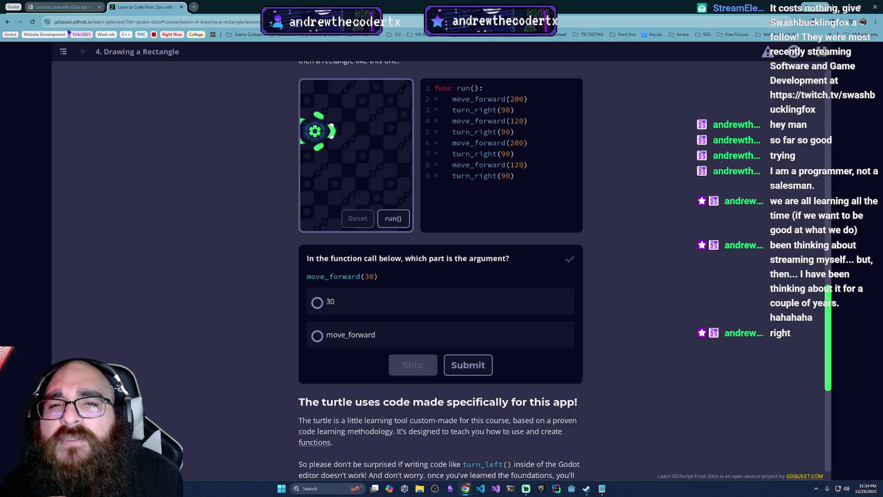
click(57, 5)
click(145, 7)
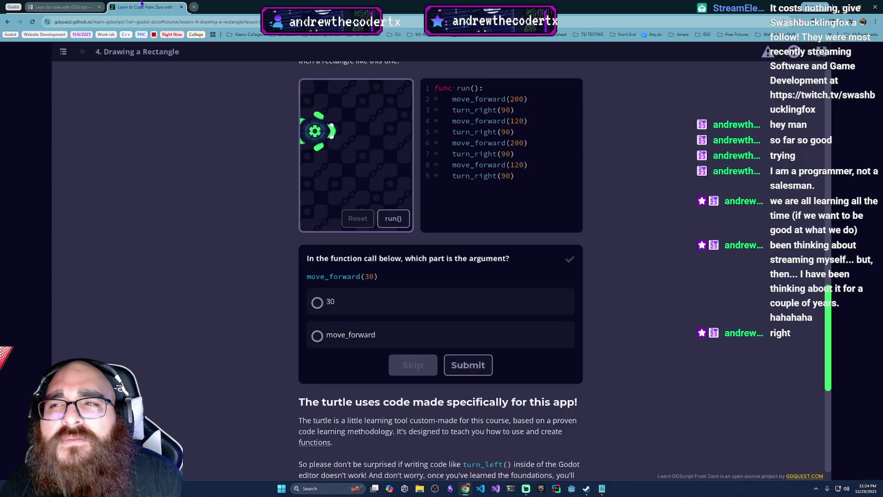
click(528, 491)
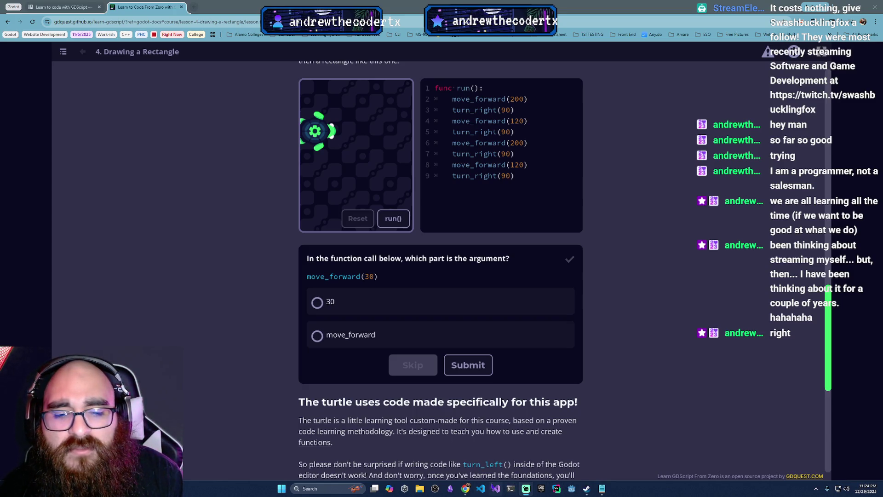
mouse_move(465, 491)
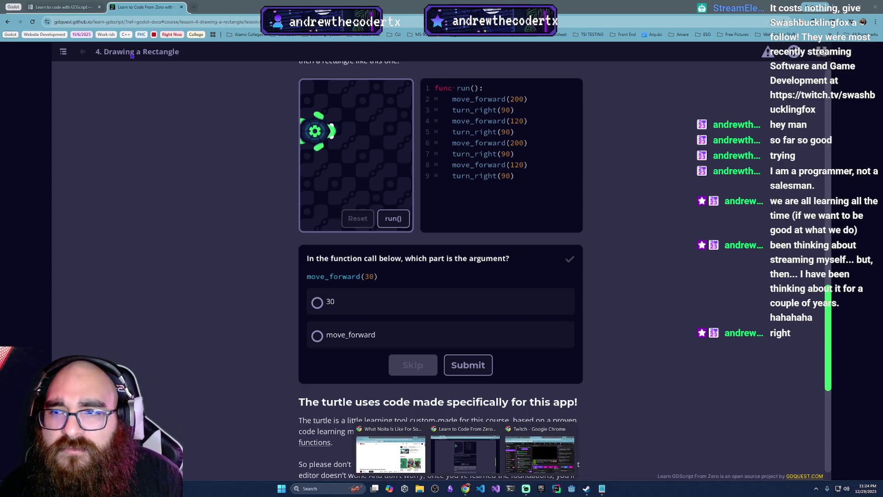
- Reopen the Back To The Drawing Board practice from Lesson 19 Looping over arrays
click(64, 52)
scroll(392, 312, down, 6)
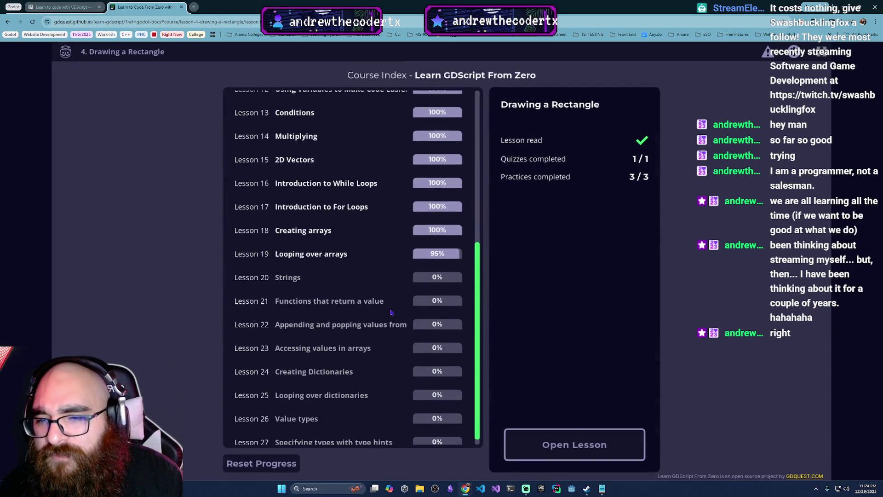
click(434, 256)
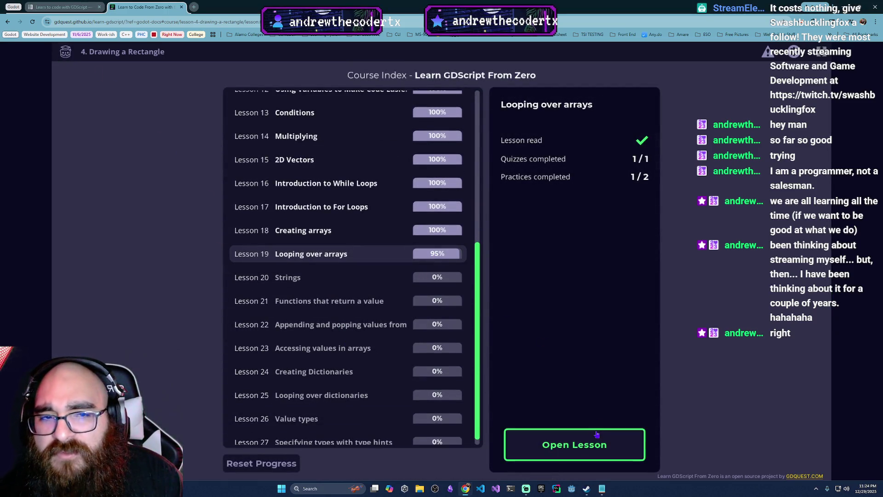
click(598, 439)
scroll(810, 401, down, 15)
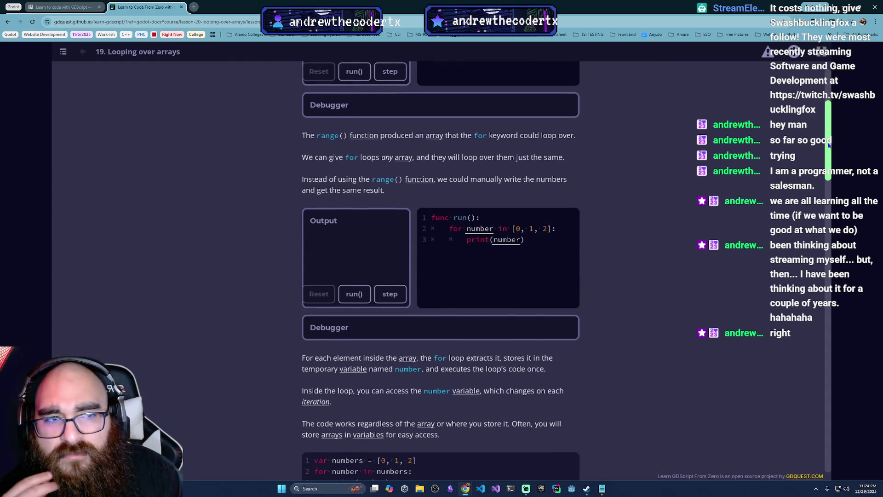
scroll(811, 401, down, 5)
click(524, 430)
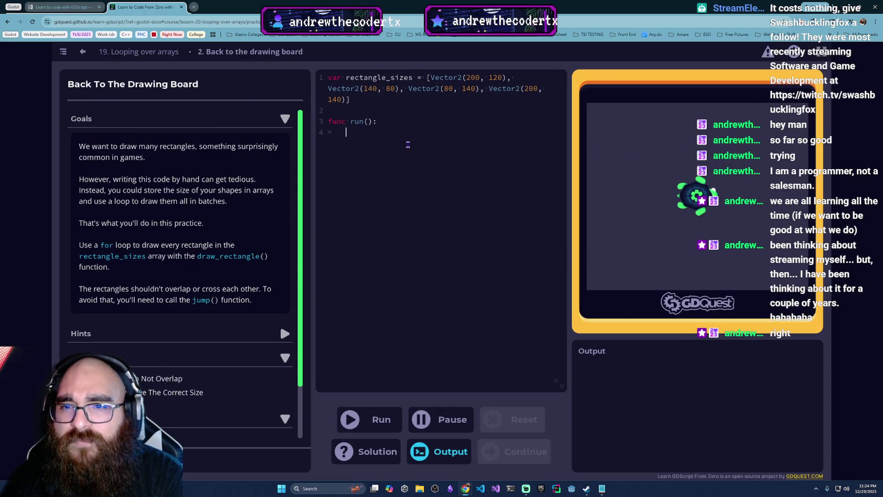
- Write 'for vector in rectangle_sizes:' calling draw_rectangle(move_to(vector)), and run it
text(forvector in rectangle)
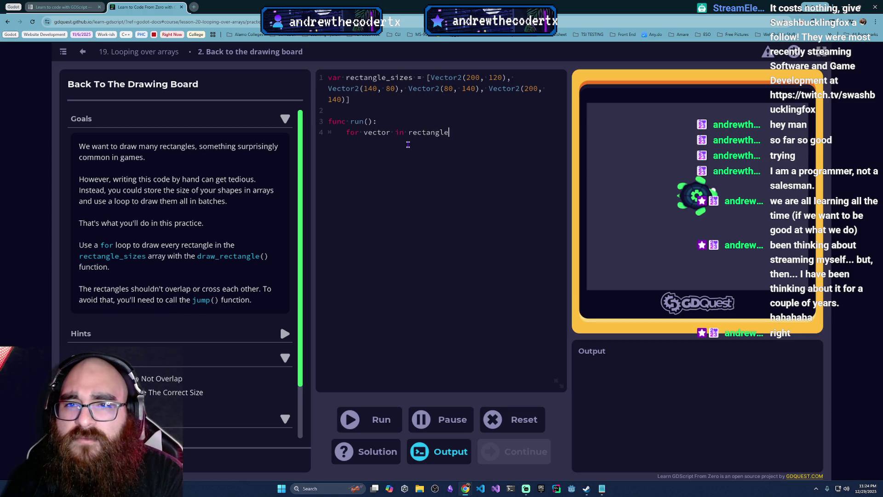
text(_)
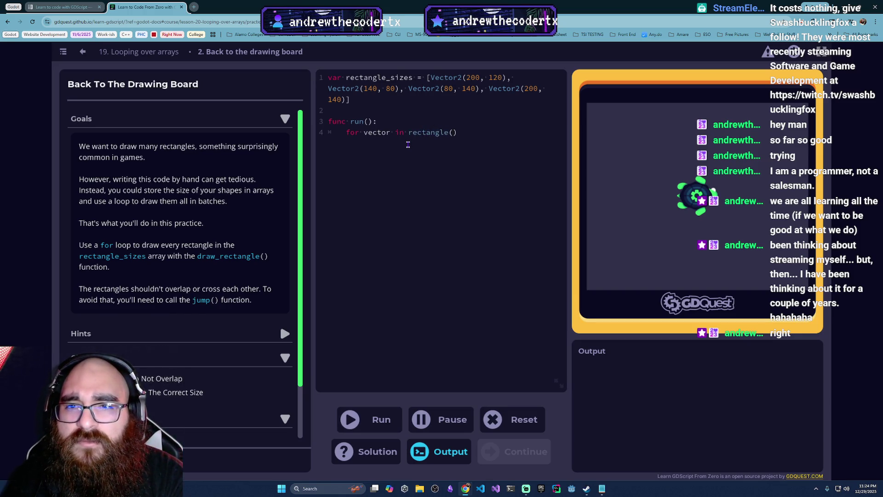
key(BackSpace)
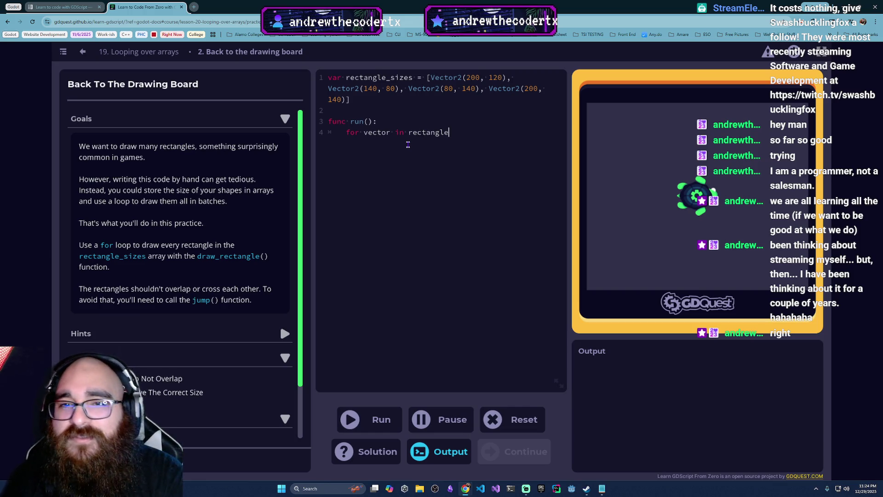
text(_si)
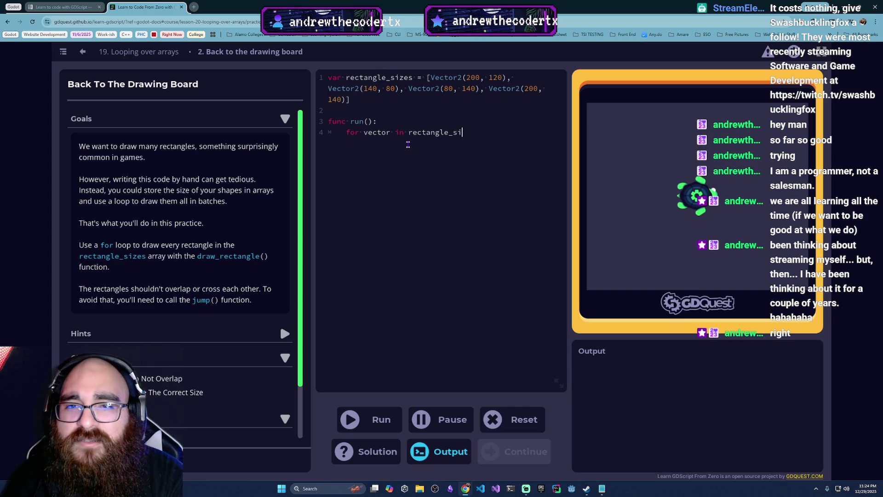
text(zes:)
key(Return)
key(Tab)
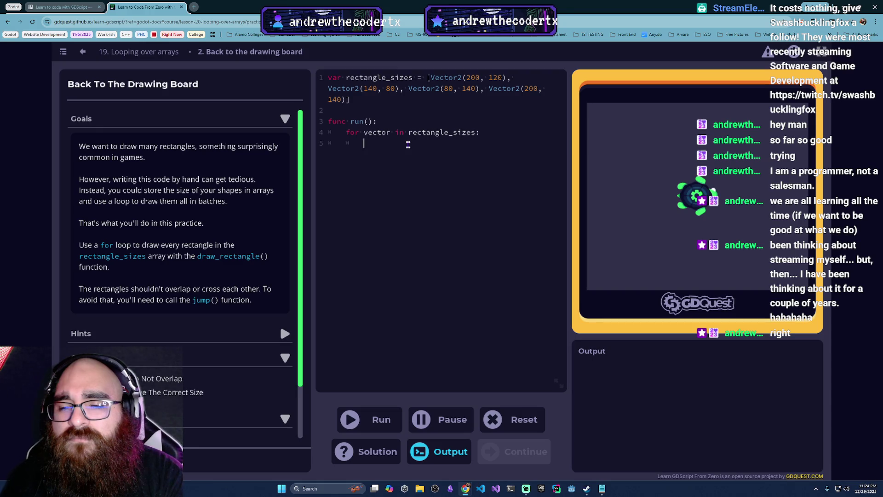
text(draw)
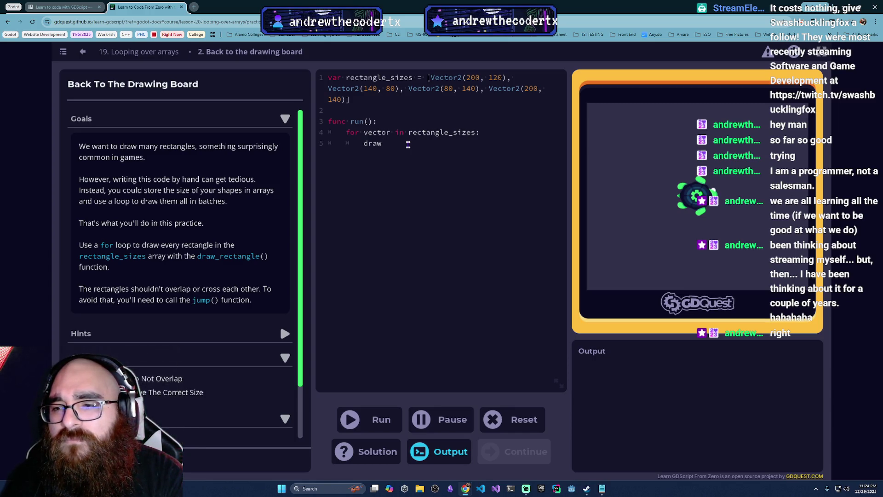
text(_)
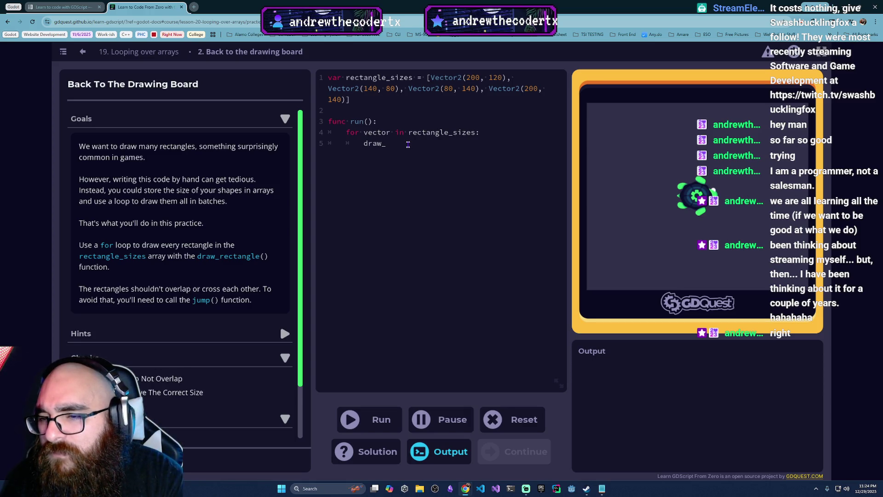
text(rectangle()
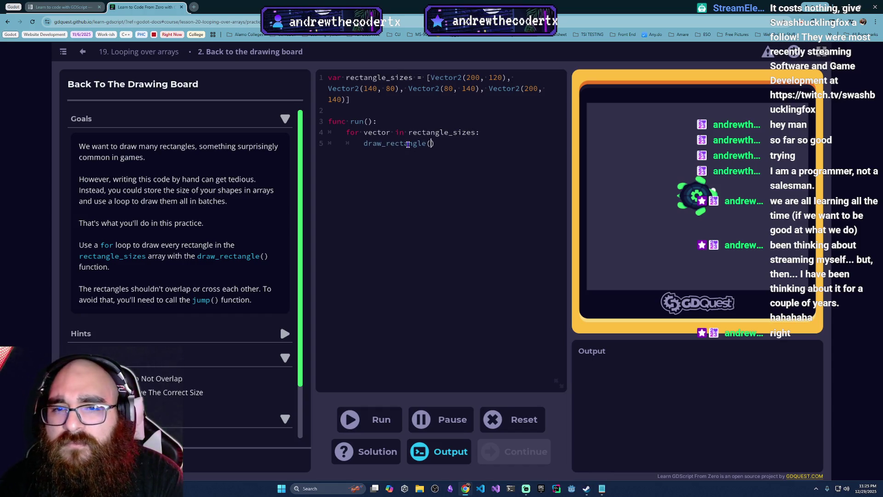
text(move_to(vector)
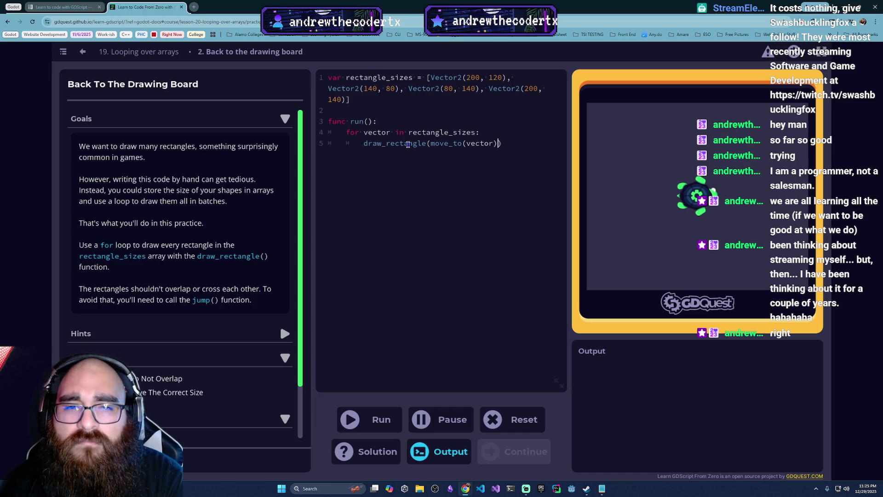
text())
click(381, 419)
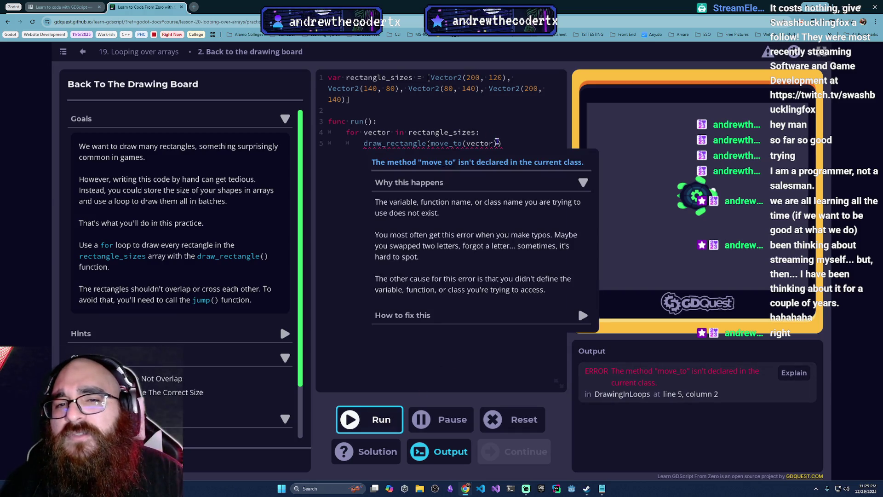
- Remove the move_to(vector) argument and reveal Hint 1 about Vector2 components
click(431, 145)
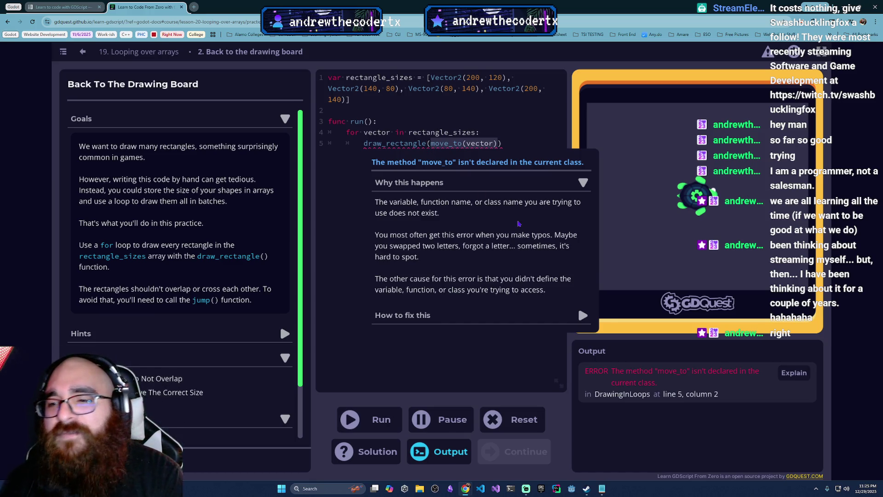
key(Delete)
key(Delete)
key(Delete)
click(284, 334)
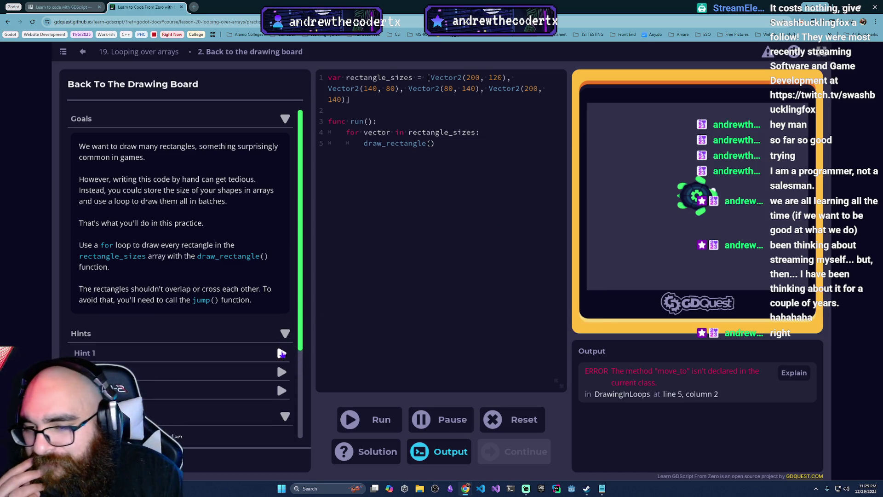
click(281, 353)
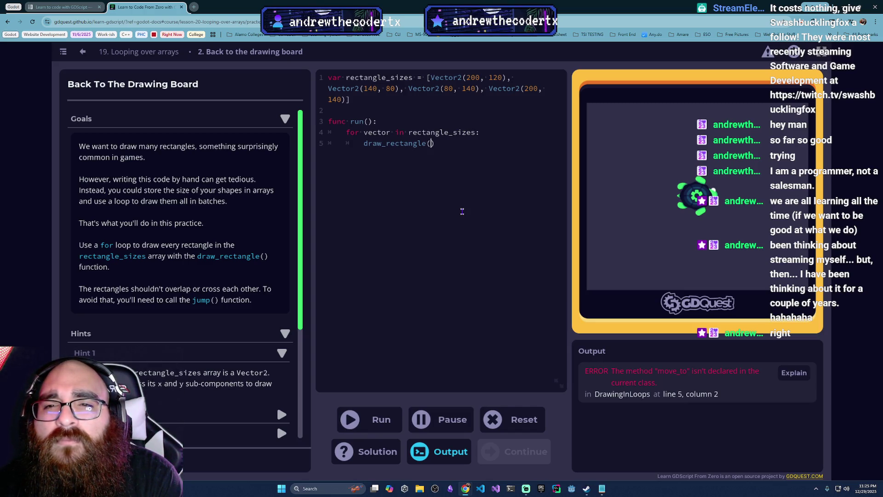
- Rewrite the call as draw_rectangle(vector.x, vector.y) and run the code
text(re)
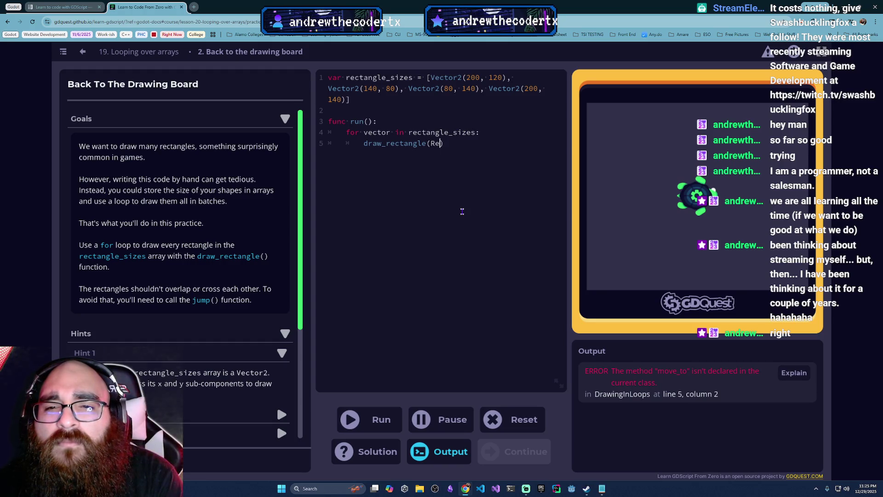
text(ctangle)
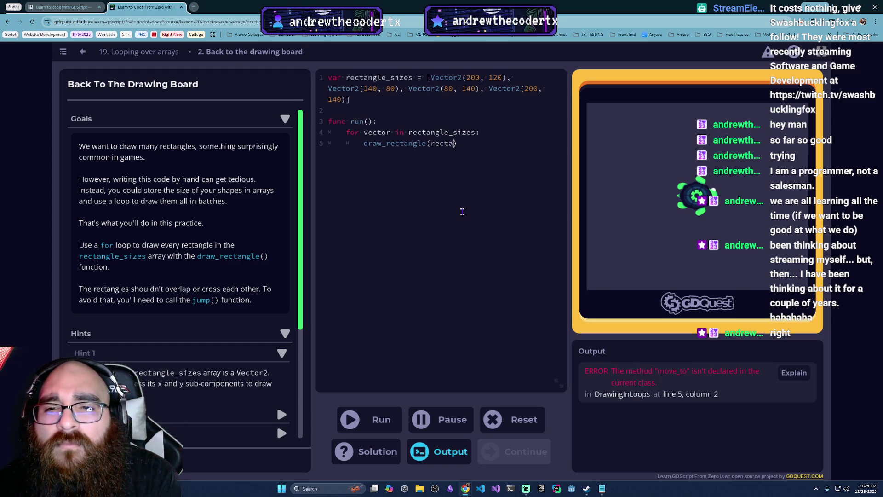
text(_sizes.x,)
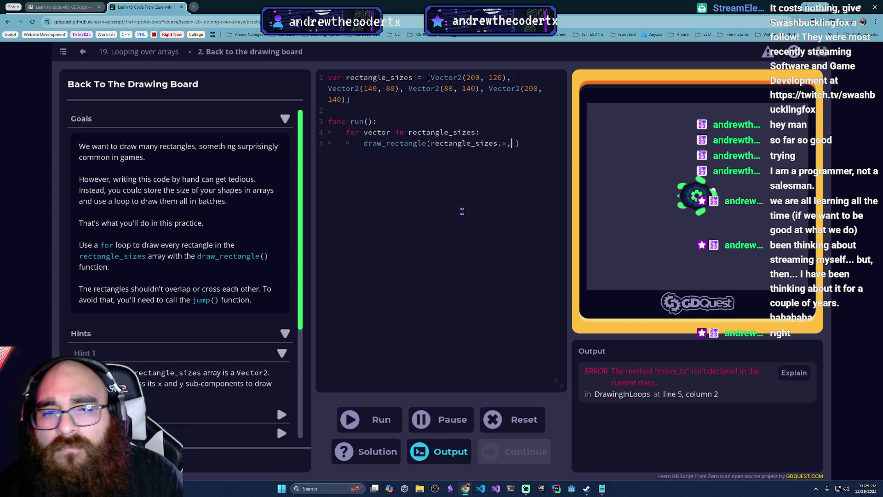
key(Left)
key(ctrl+shift+Left)
key(ctrl+shift+Left)
key(ctrl+shift+Left)
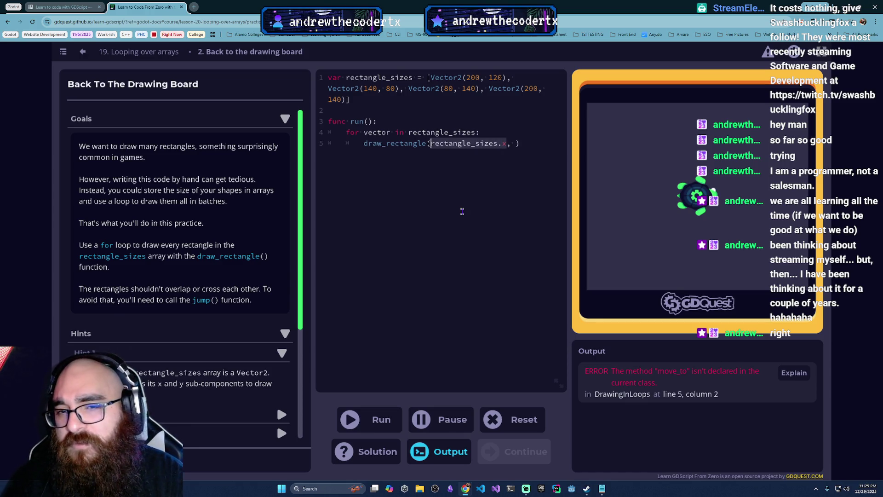
key(Right)
key(Left)
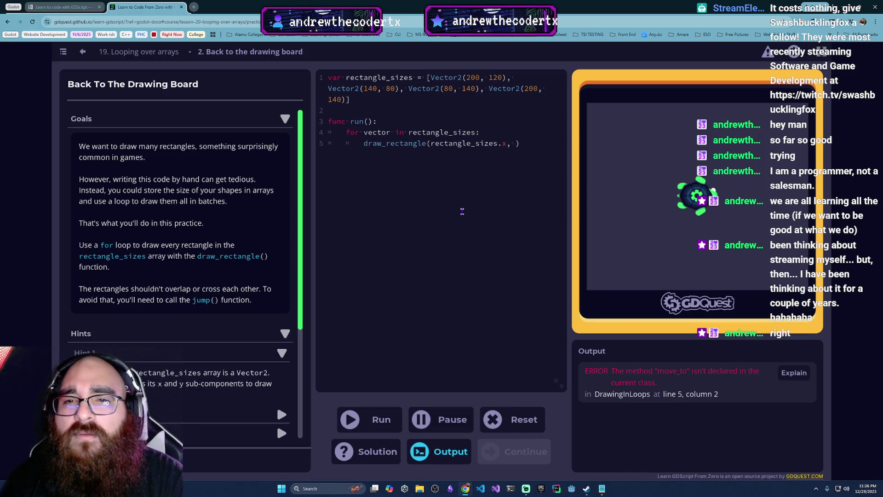
key(BackSpace)
key(BackSpace)
key(BackSpace)
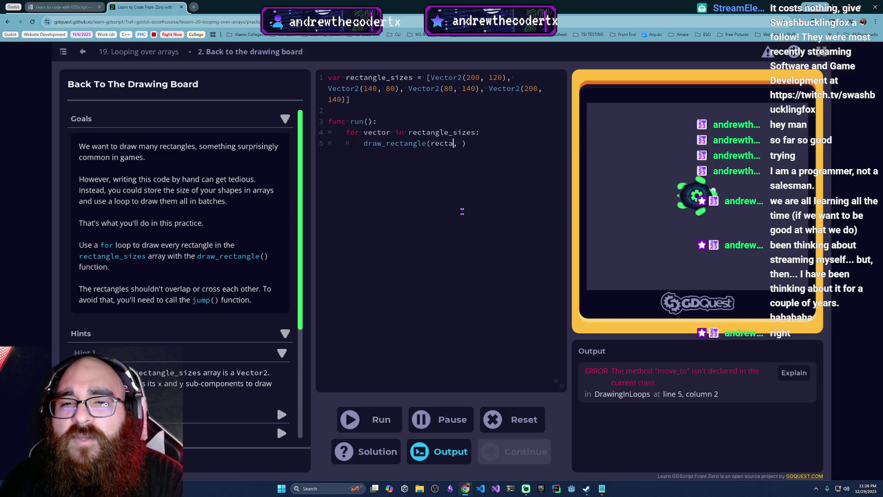
key(BackSpace)
key(BackSpace)
text(vector)
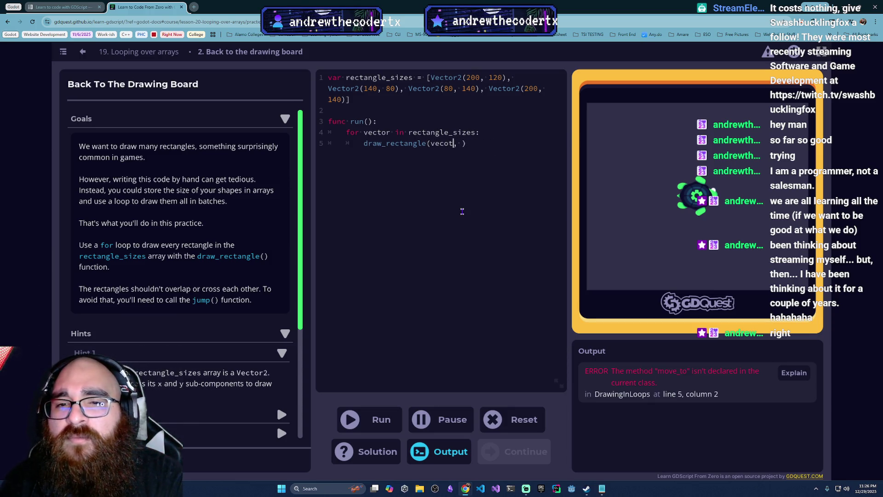
text(.)
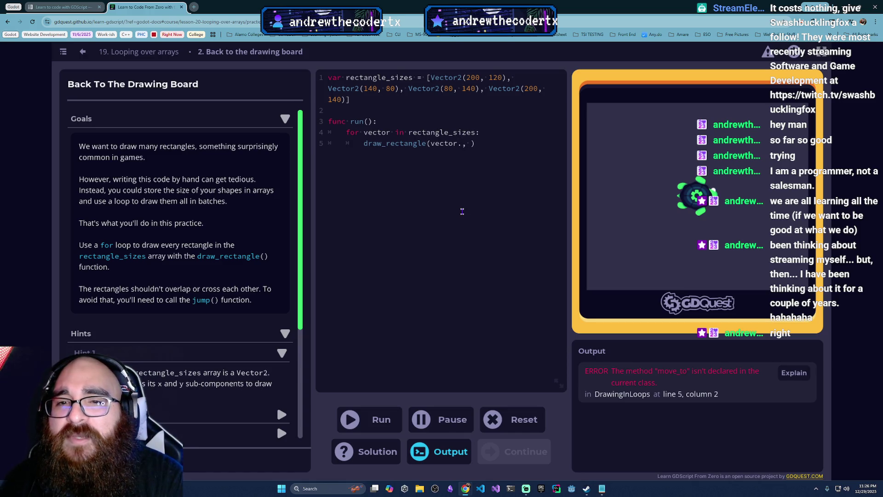
text(x, )
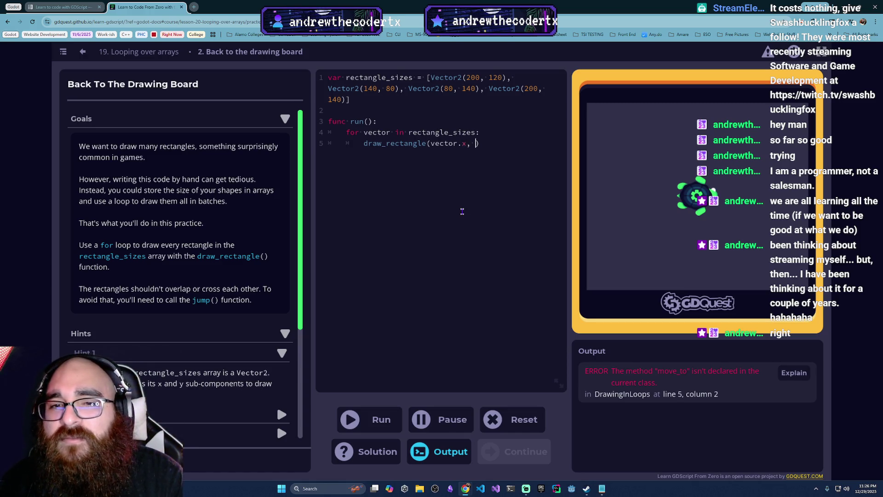
text(vector.)
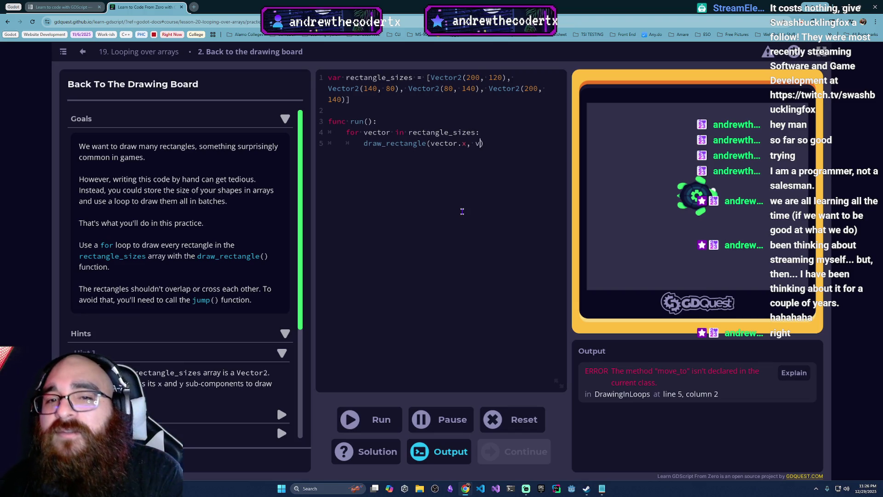
text(y)
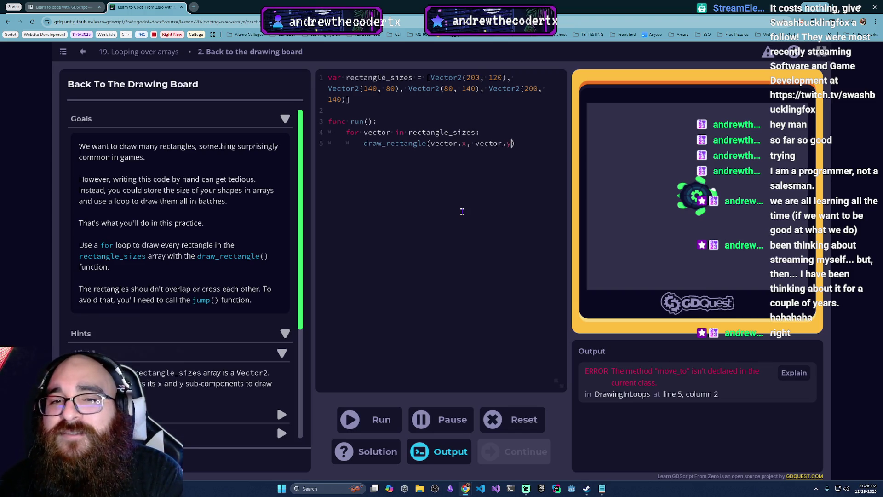
click(376, 425)
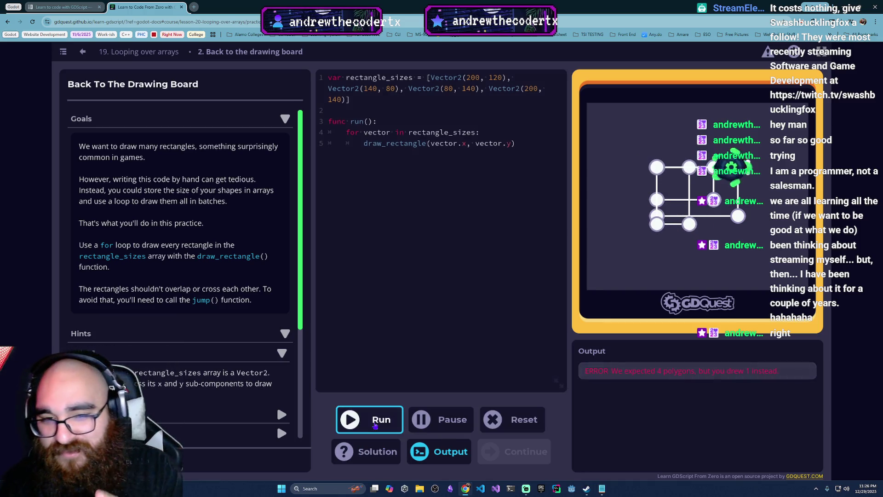
- Add jump(300, 0) after draw_rectangle inside the loop and run the practice
click(541, 160)
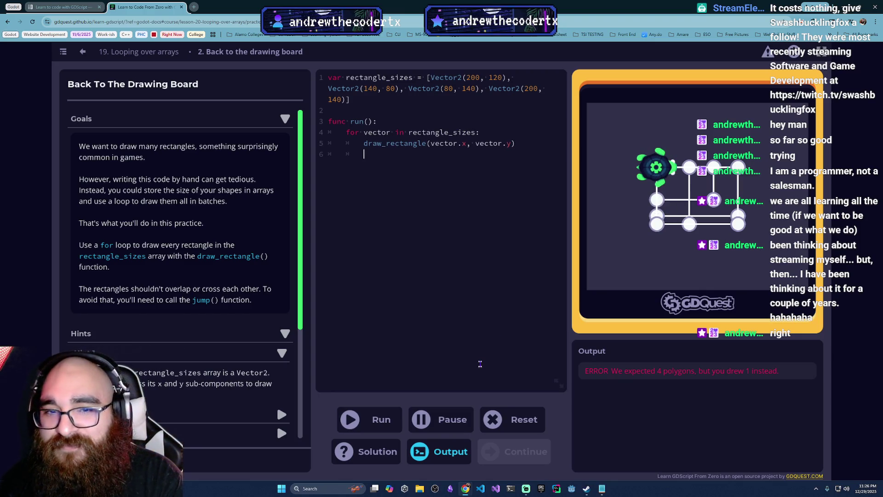
text(jump(0)
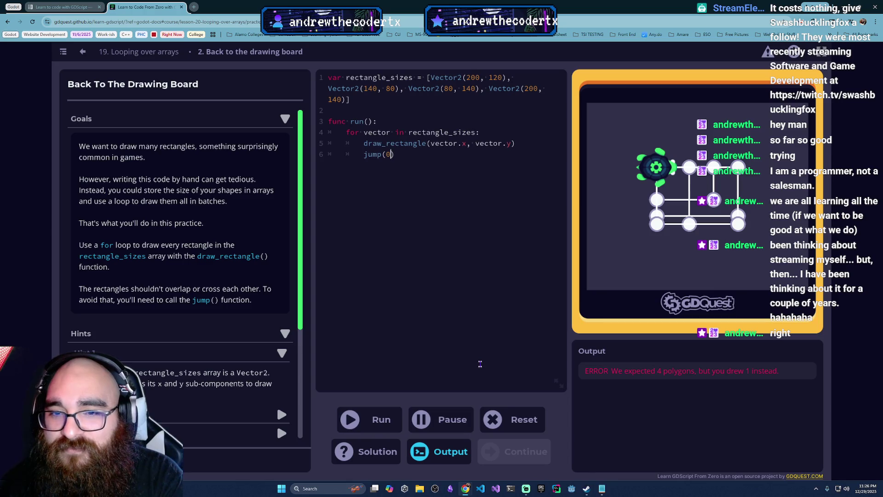
text(3)
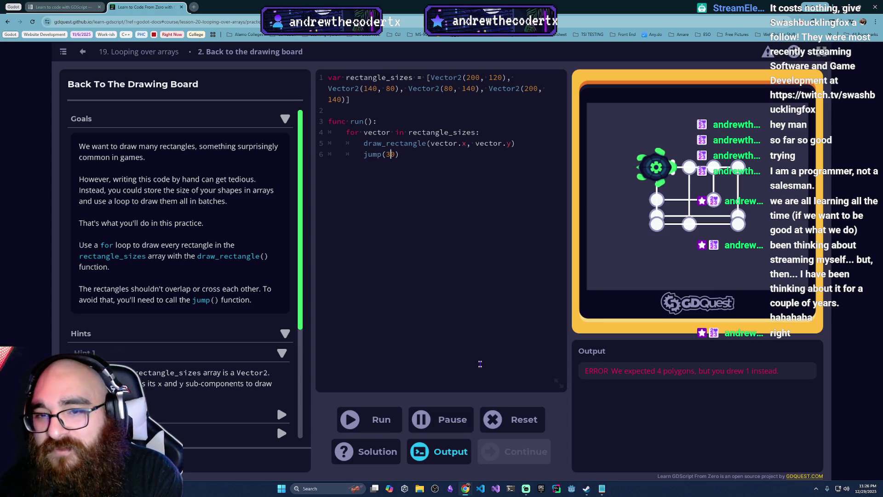
text(0)
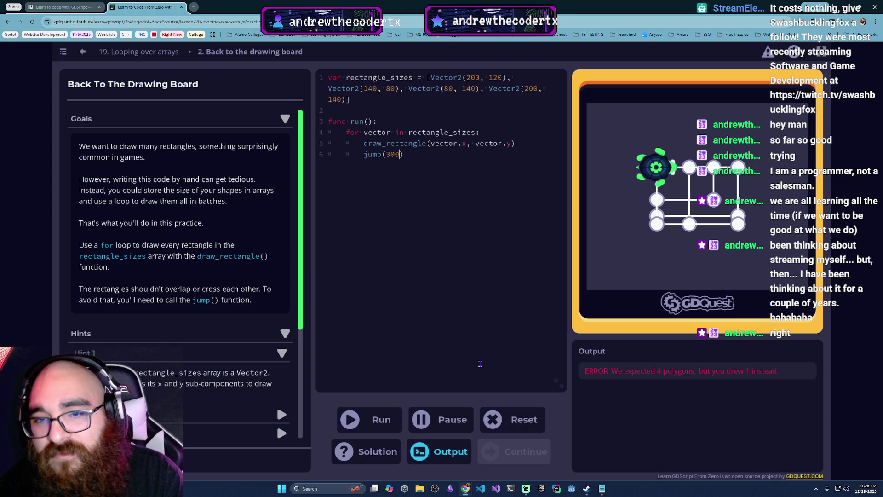
text(, 0)
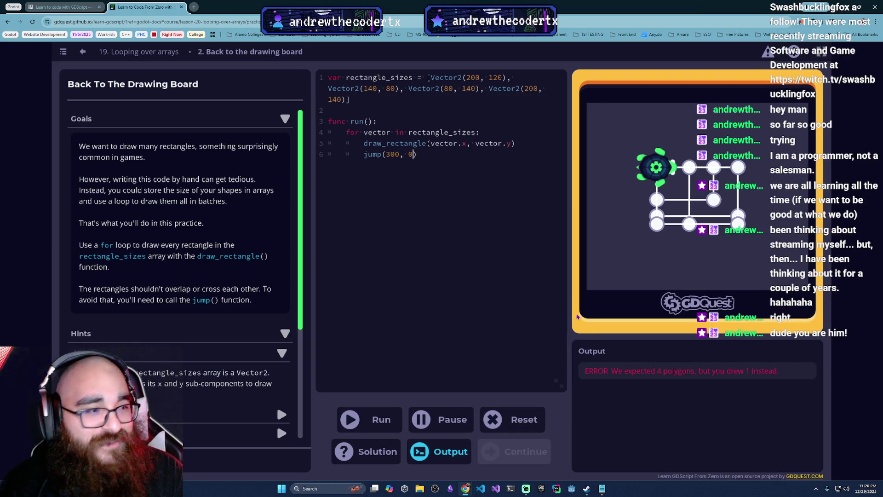
click(464, 333)
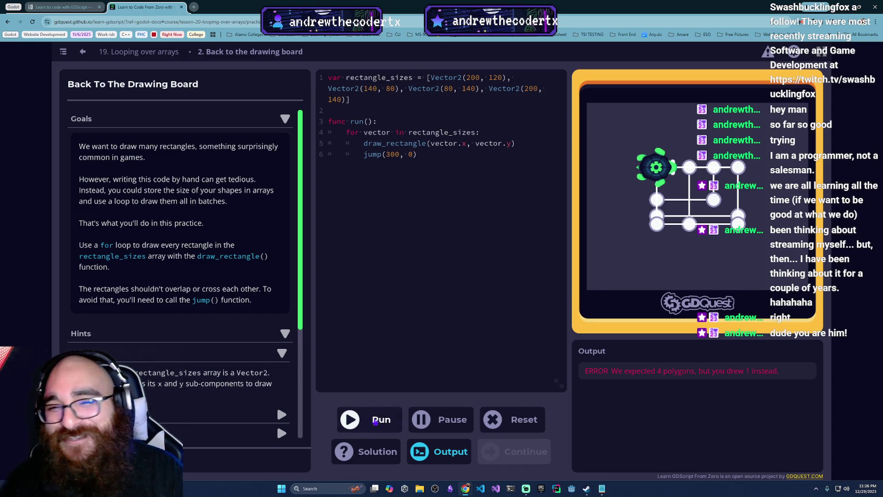
click(376, 422)
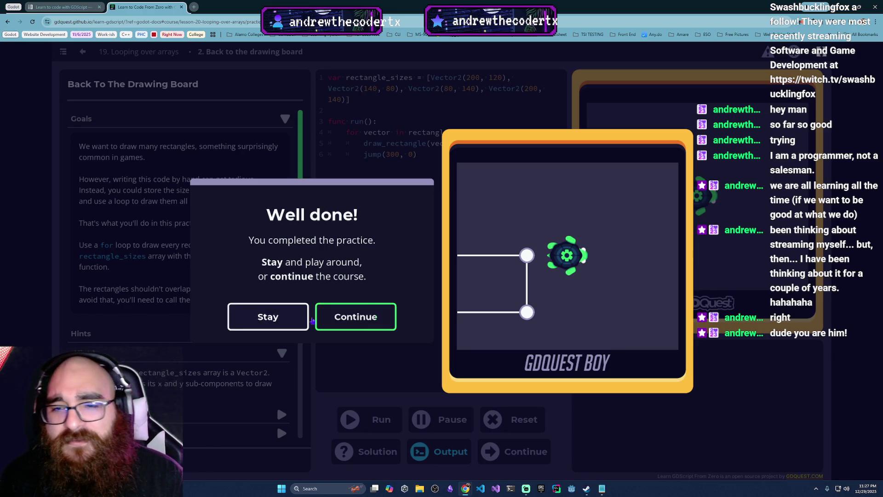
- Continue past the Well done and Lesson complete screens to Lesson 20 Strings
click(365, 325)
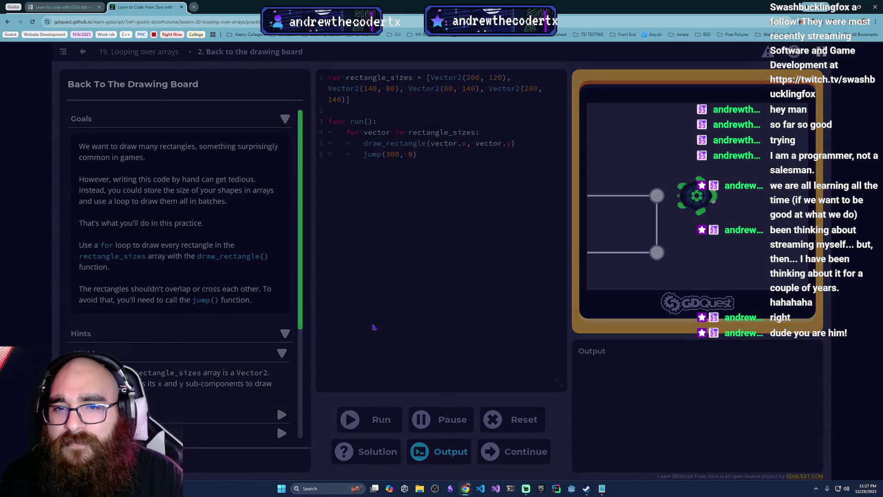
click(519, 307)
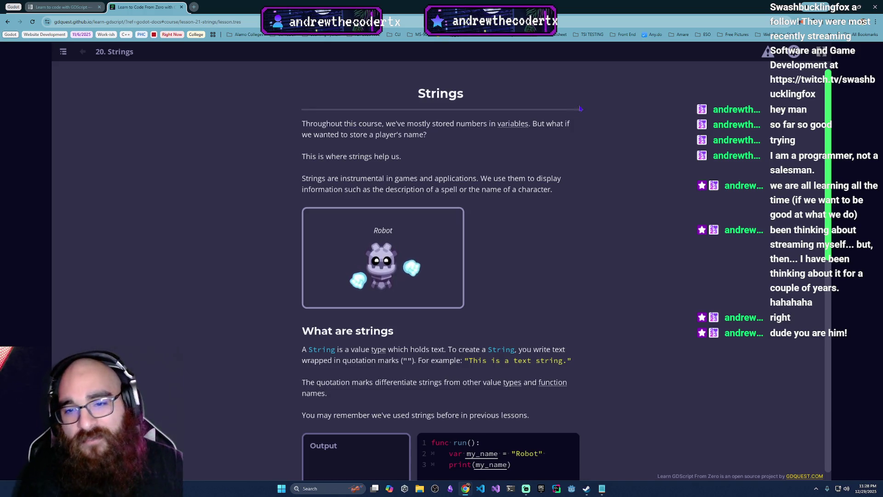
- Run the my_name example so it prints Robot, then scroll to the loop example
scroll(657, 356, down, 3)
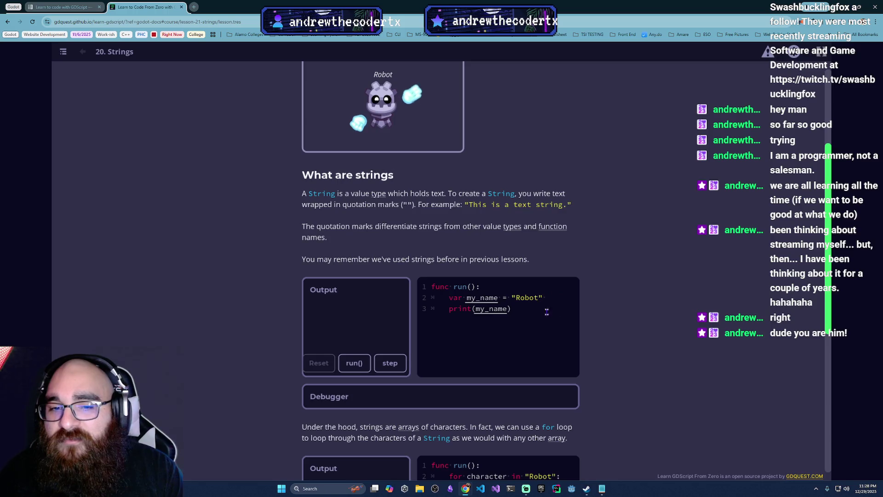
click(354, 363)
scroll(460, 332, down, 5)
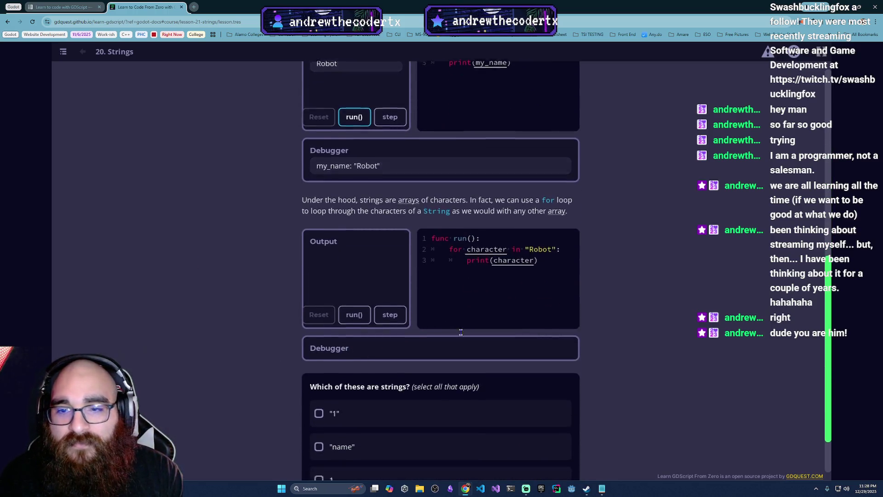
scroll(460, 332, down, 1)
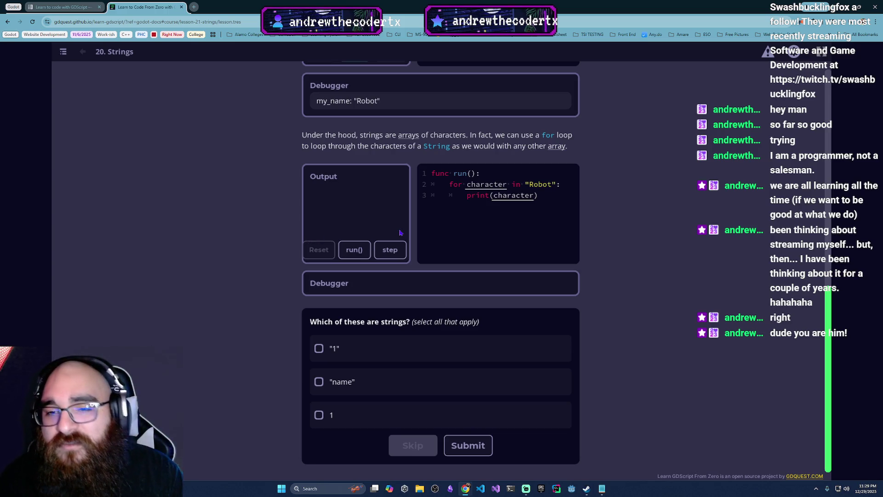
- Step the character loop through 'Robot' up to the letter t
click(392, 251)
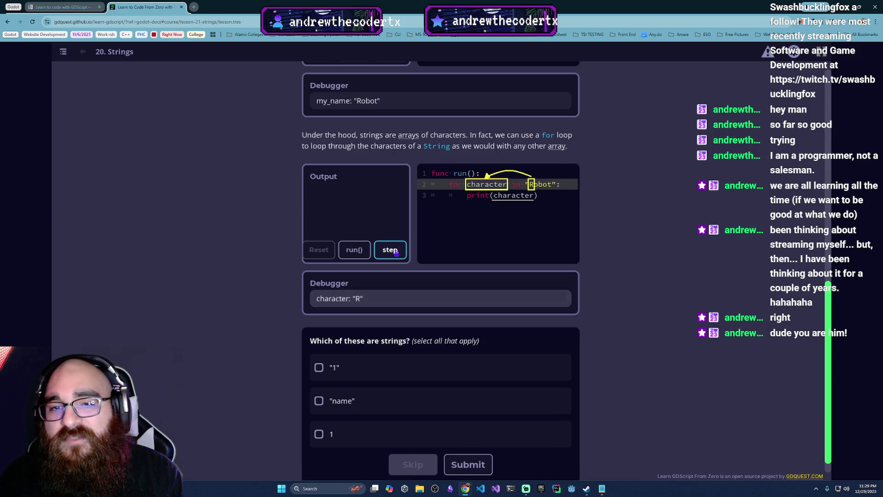
click(396, 252)
click(396, 253)
click(396, 253)
click(396, 253)
click(396, 253)
click(395, 253)
click(395, 253)
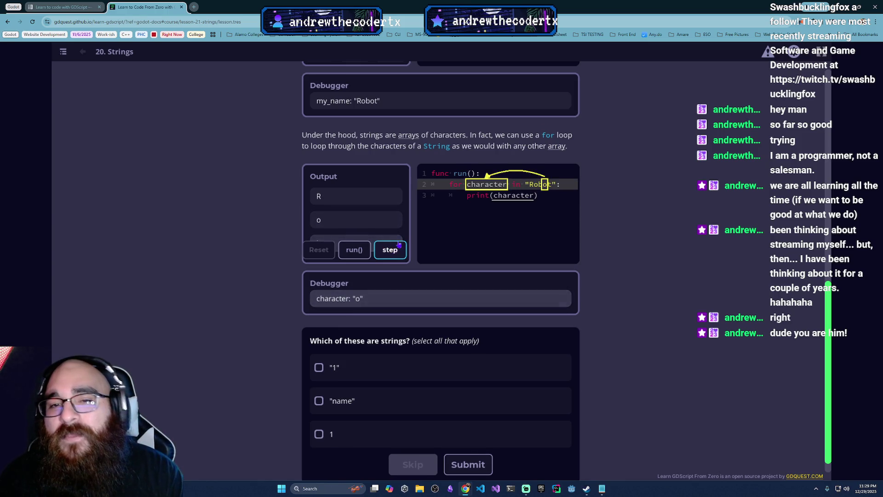
click(396, 253)
scroll(395, 253, down, 1)
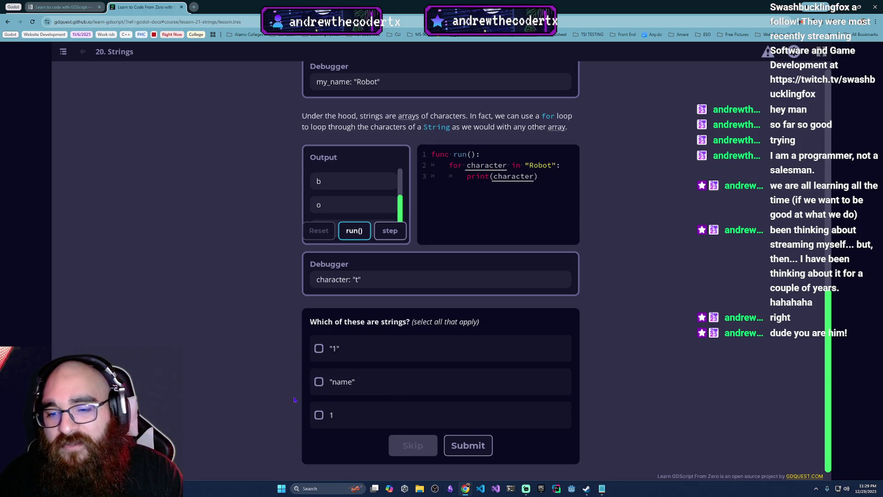
- Answer the strings quiz with "name" and "1" and submit
click(360, 390)
click(348, 357)
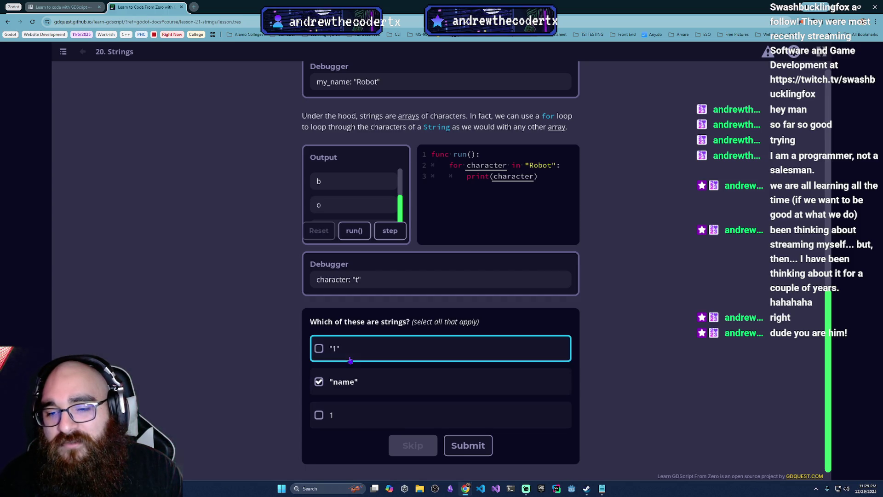
click(468, 445)
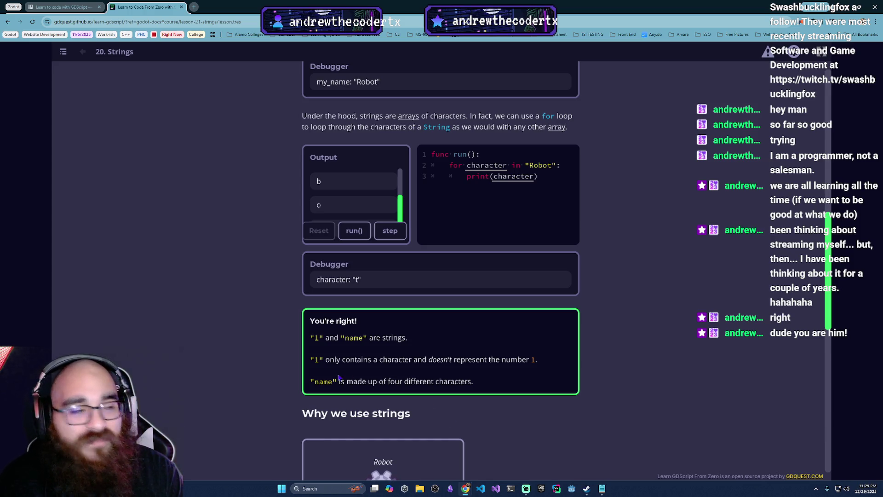
- Play the perform_combo() robot animation and open the Creating String Variables practice
scroll(399, 413, down, 1)
scroll(400, 413, down, 3)
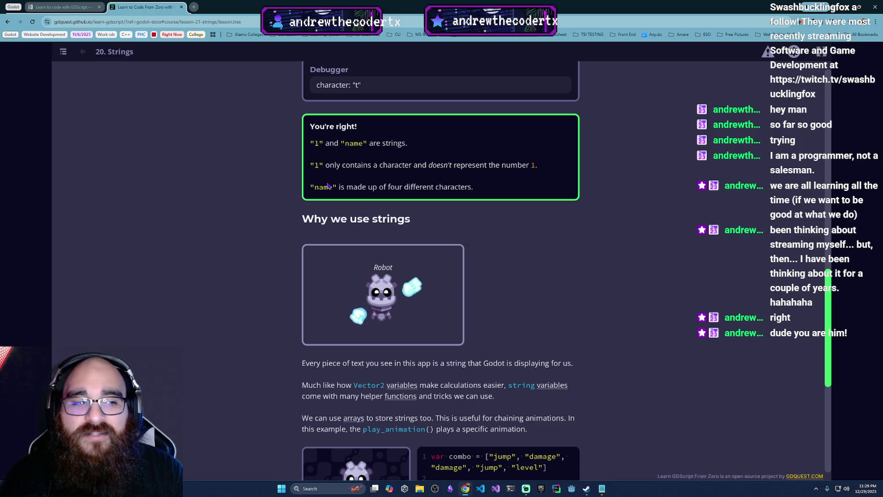
scroll(395, 217, down, 1)
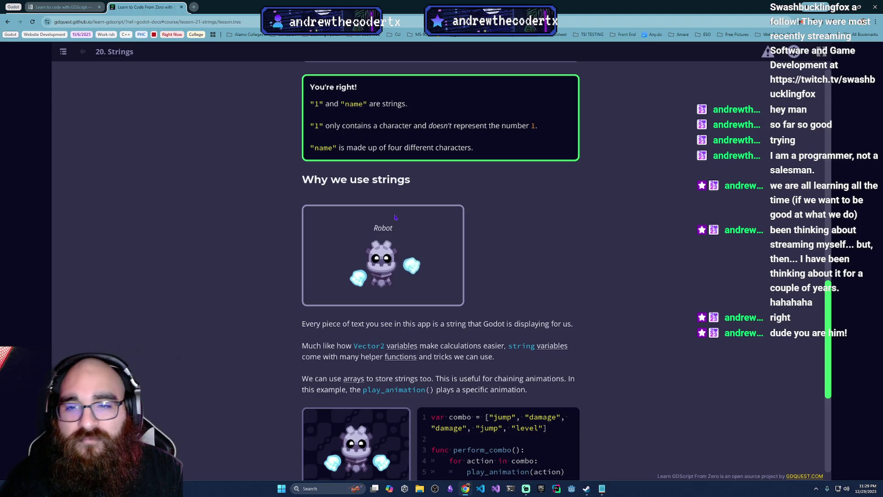
scroll(394, 217, down, 3)
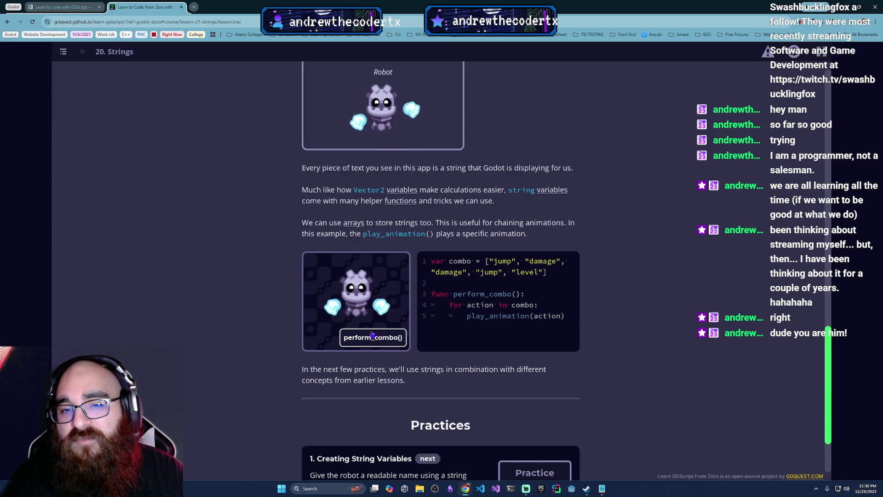
click(380, 339)
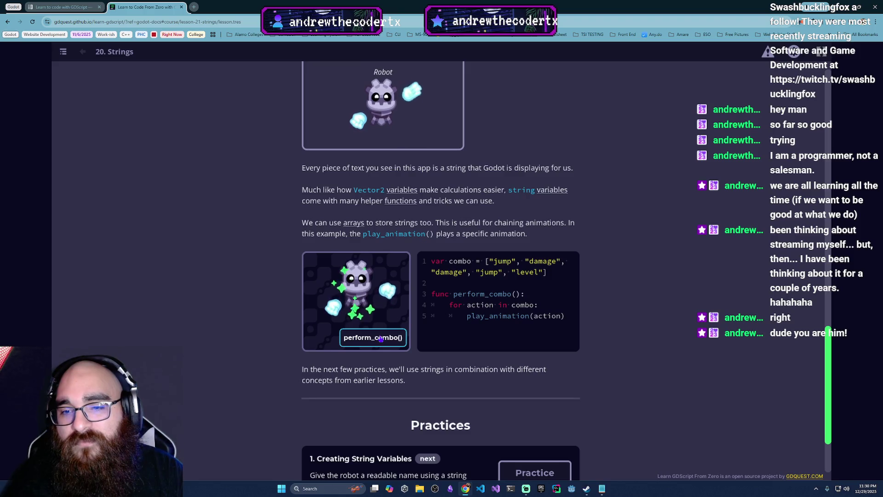
scroll(483, 366, down, 2)
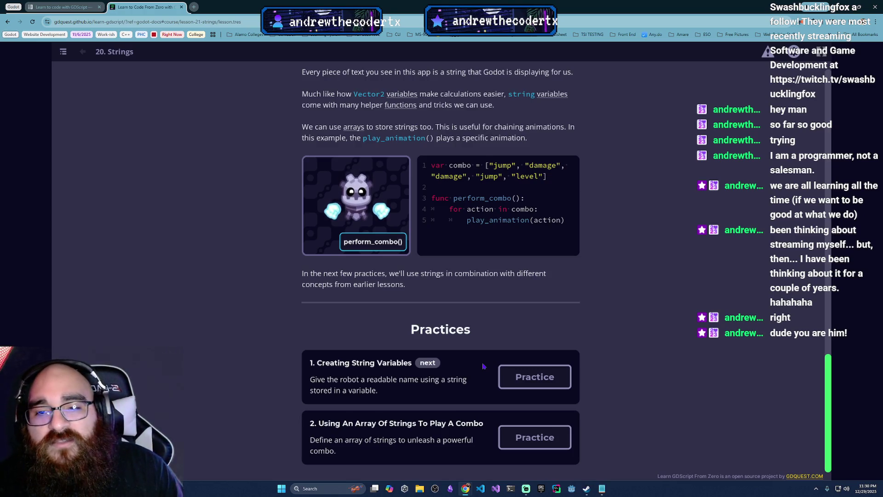
click(538, 378)
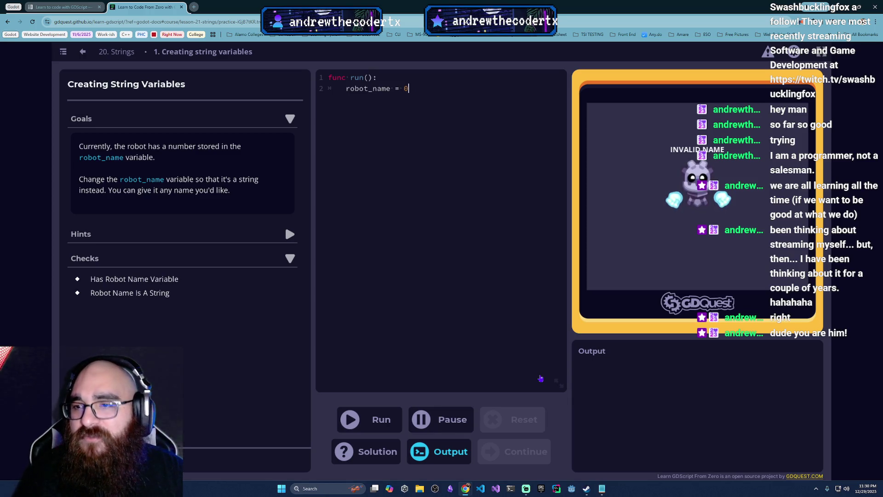
- Replace 0 with "Fram" for robot_name, pass the check, and continue to the combo practice
key(BackSpace)
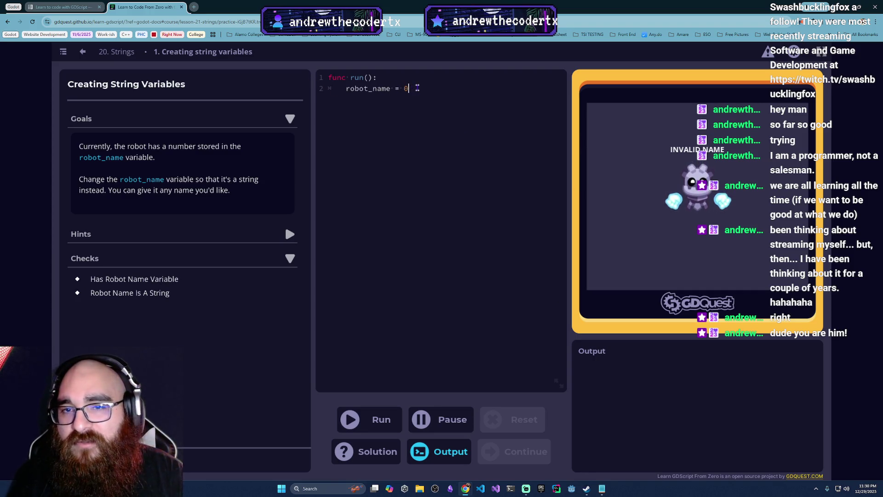
text("Fram")
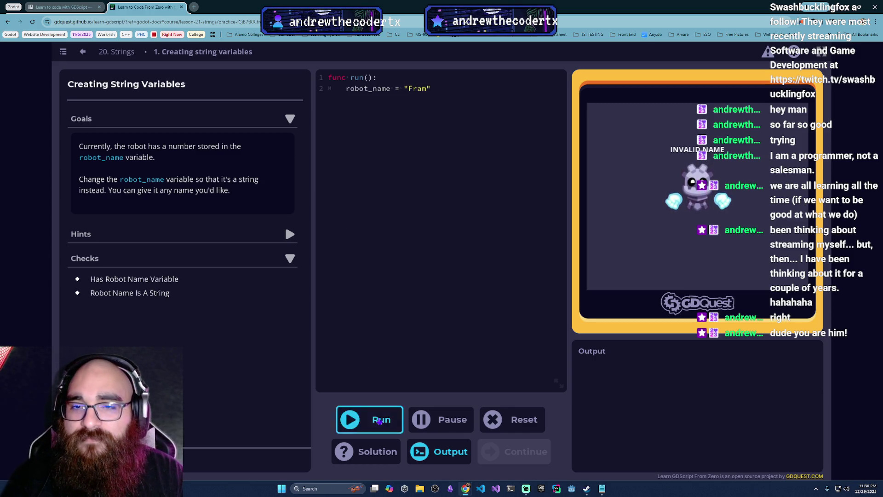
click(380, 421)
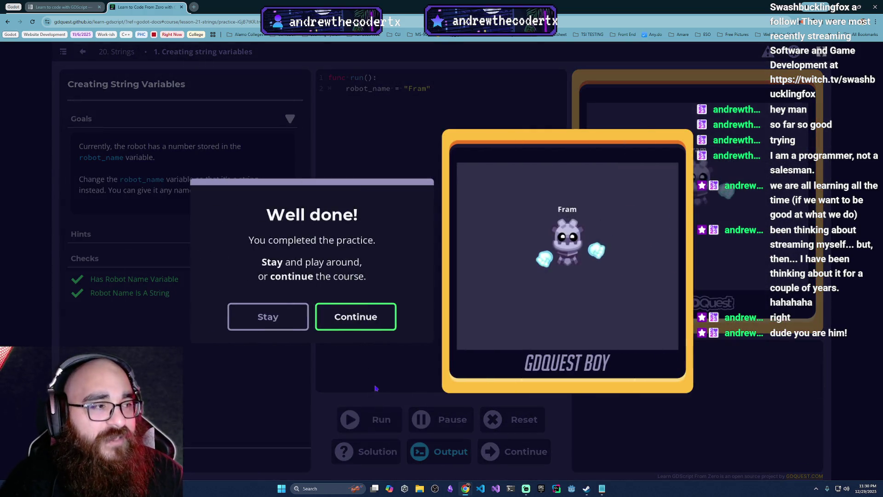
click(338, 317)
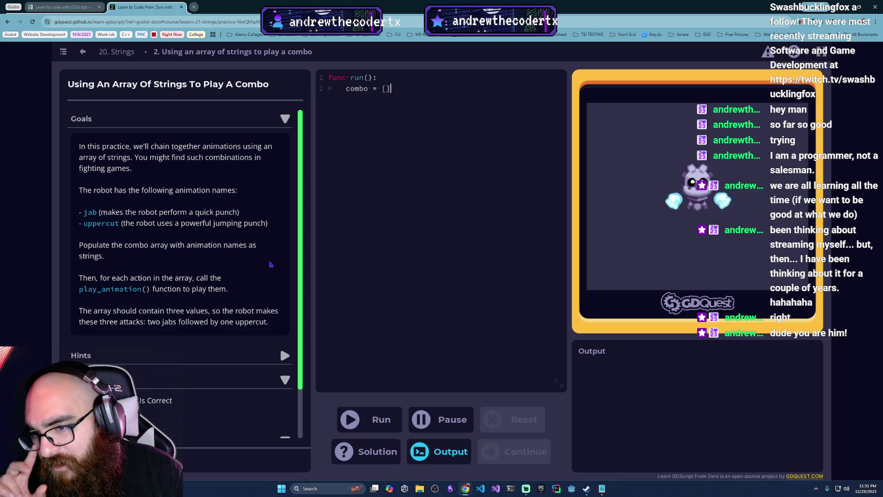
- Fill the combo array brackets with copied empty string placeholders
scroll(271, 264, down, 2)
scroll(270, 264, up, 2)
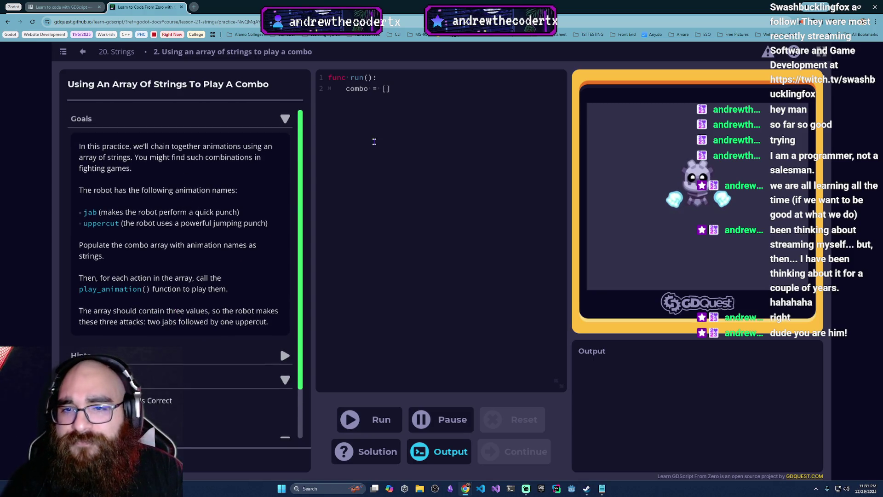
click(386, 89)
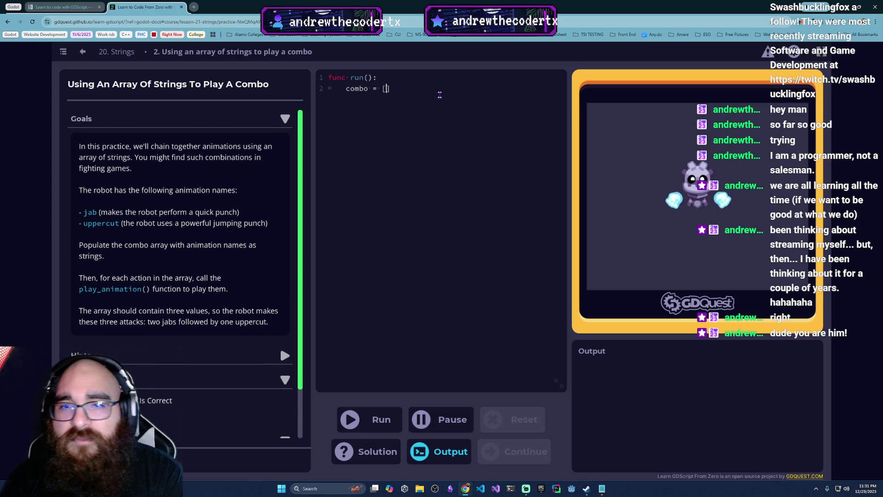
text("",)
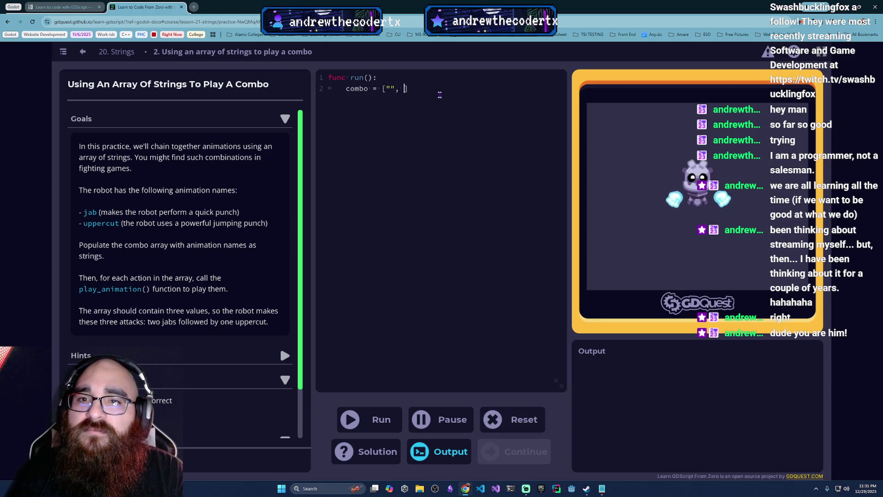
key(shift+Home)
key(shift+Right)
key(shift+Right)
key(shift+Right)
key(shift+Right)
key(shift+Right)
key(shift+Right)
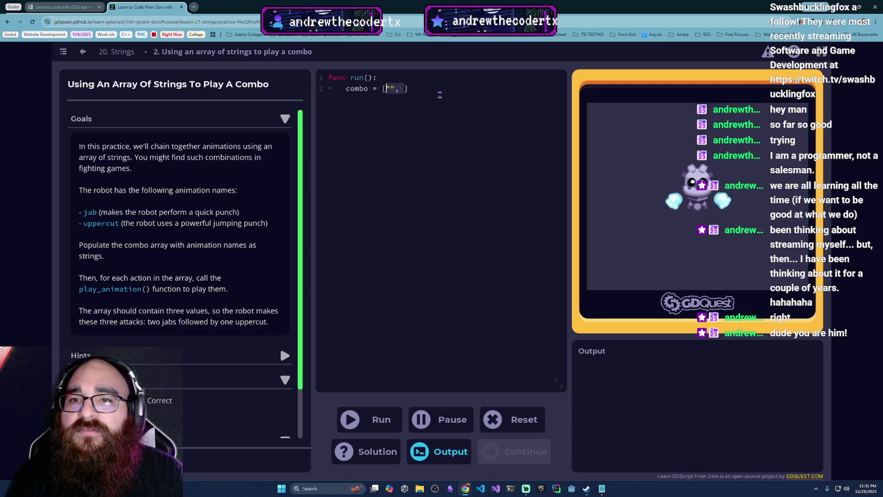
key(ctrl+c)
key(ctrl+v)
key(ctrl+v)
key(ctrl+v)
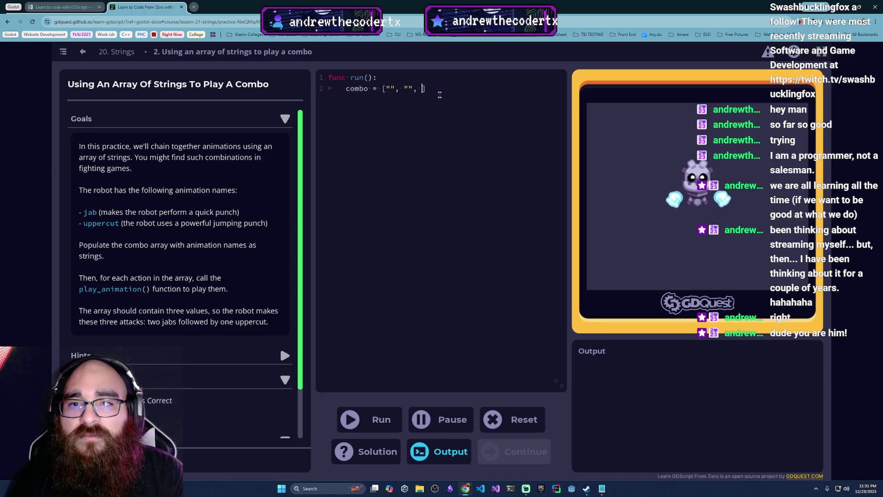
key(ctrl+v)
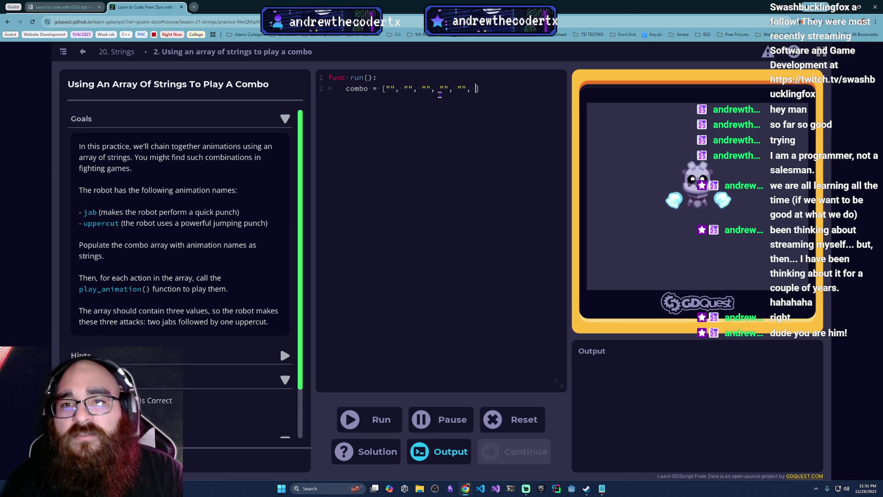
- Fill the first four entries as "jab", "jump", "jab", "jab"
text(jab)
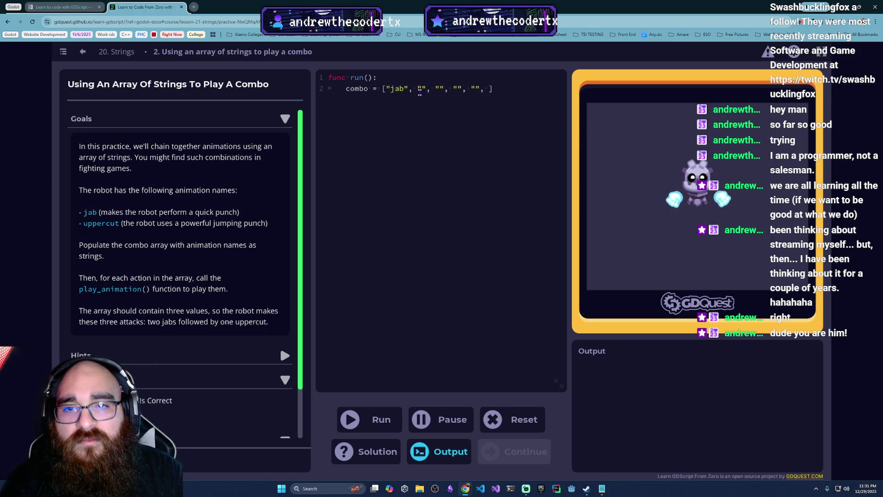
key(ctrl+shift+Left)
key(ctrl+c)
key(Right)
key(Right)
key(Right)
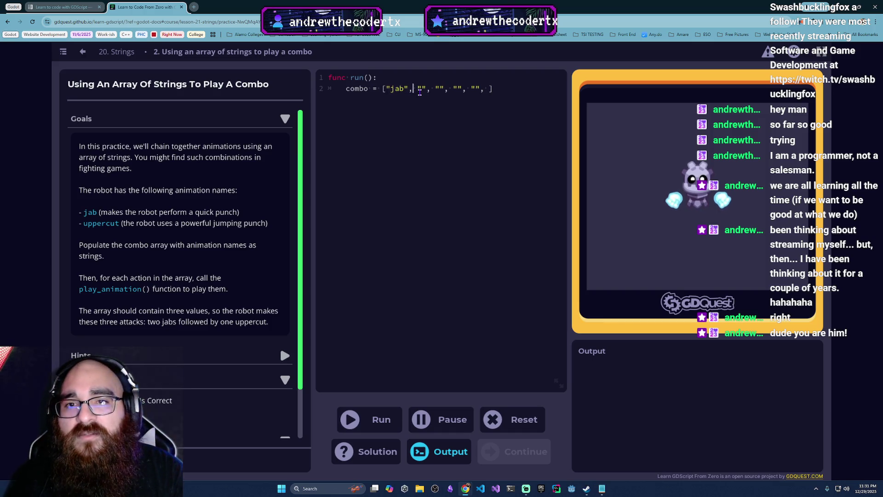
key(ctrl+v)
key(Right)
key(Right)
key(Right)
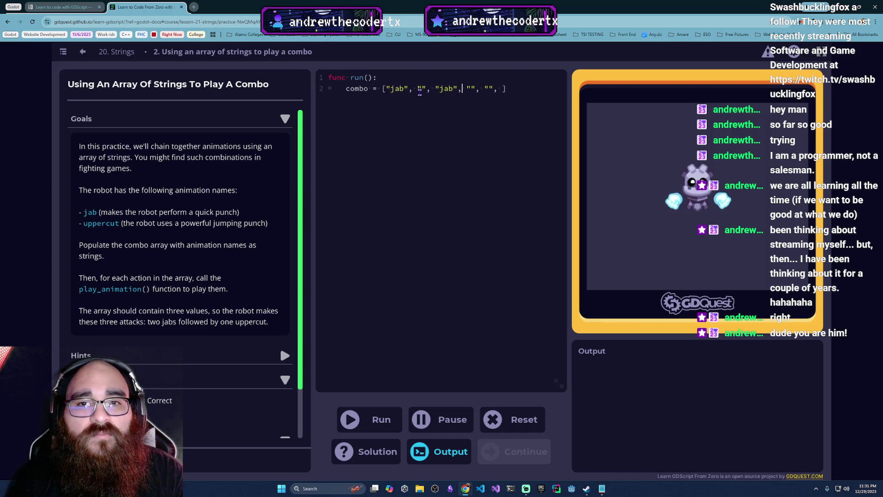
key(ctrl+v)
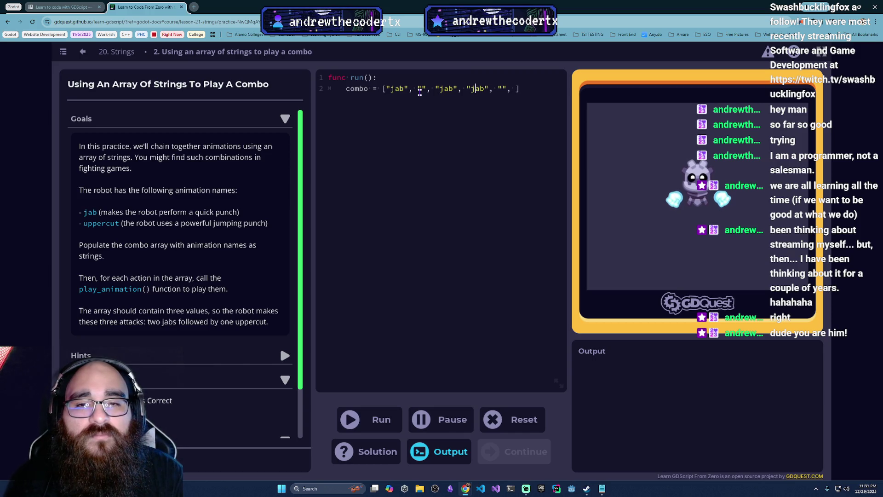
key(Left)
key(Left)
key(Left)
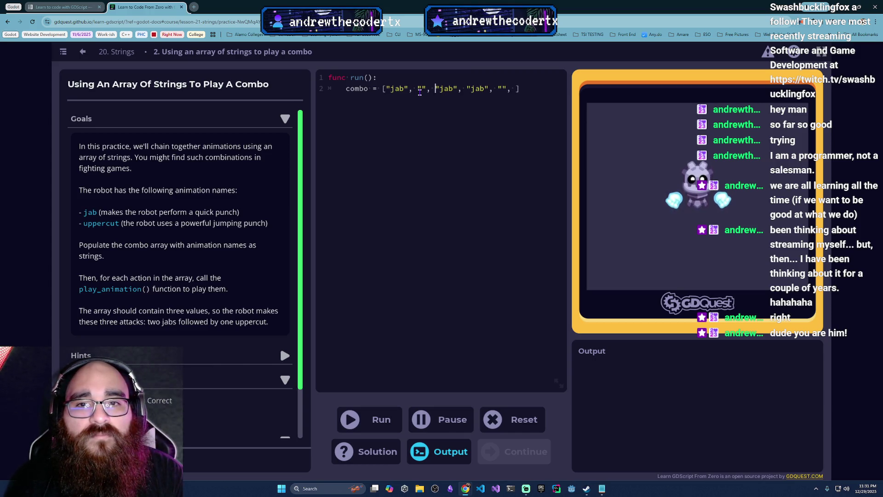
key(Left)
key(Left)
text(jump)
- Enter "uppercut" as the last entry and delete the trailing comma before the bracket
click(521, 89)
text(upp)
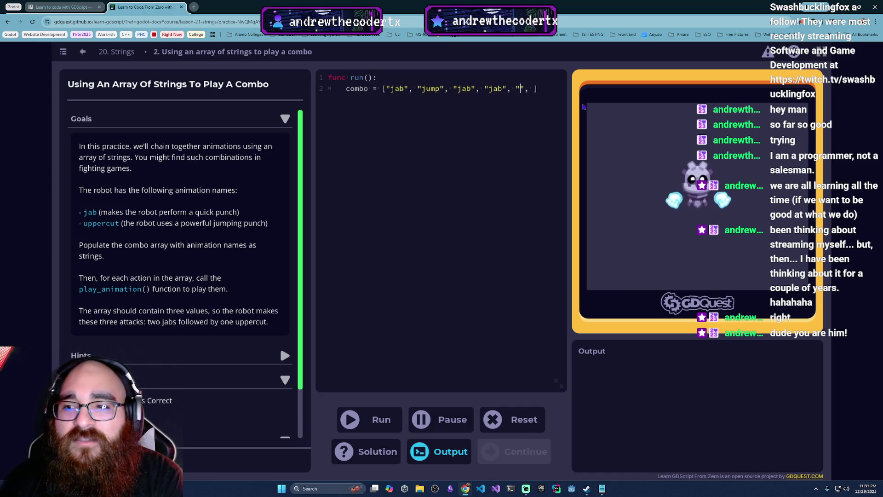
key(BackSpace)
text(ercut)
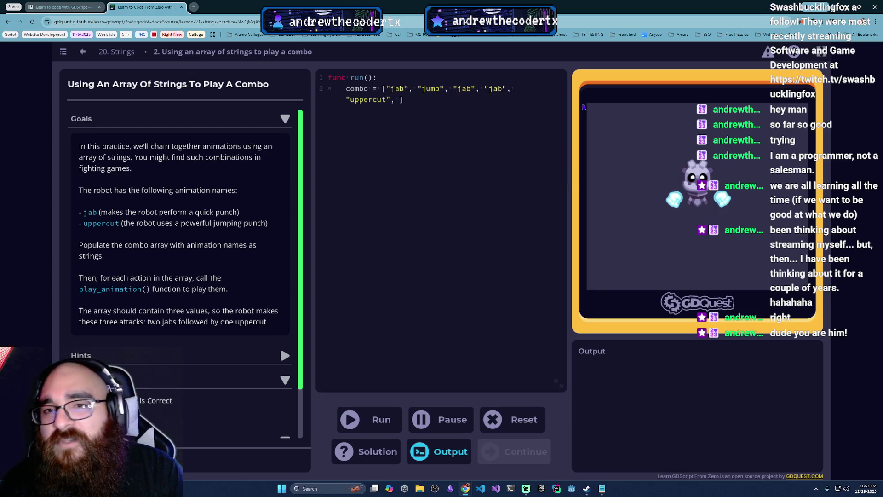
click(438, 119)
key(BackSpace)
key(BackSpace)
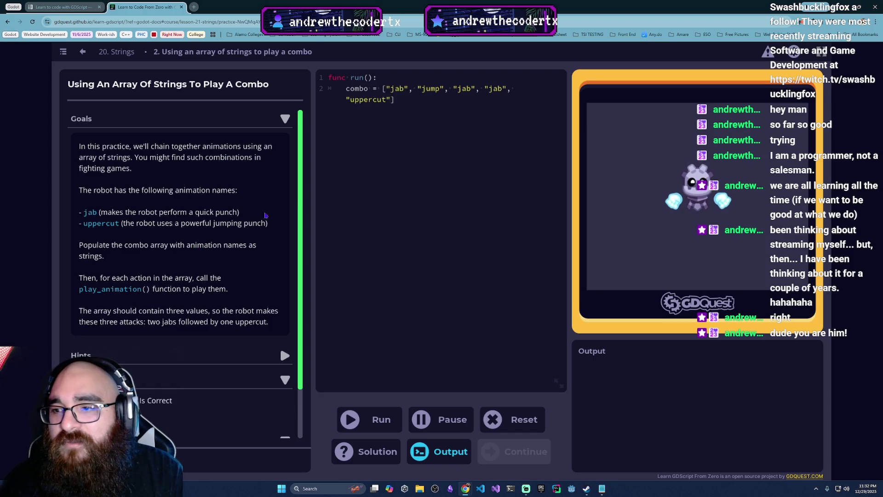
scroll(110, 278, down, 1)
scroll(110, 279, up, 1)
click(424, 163)
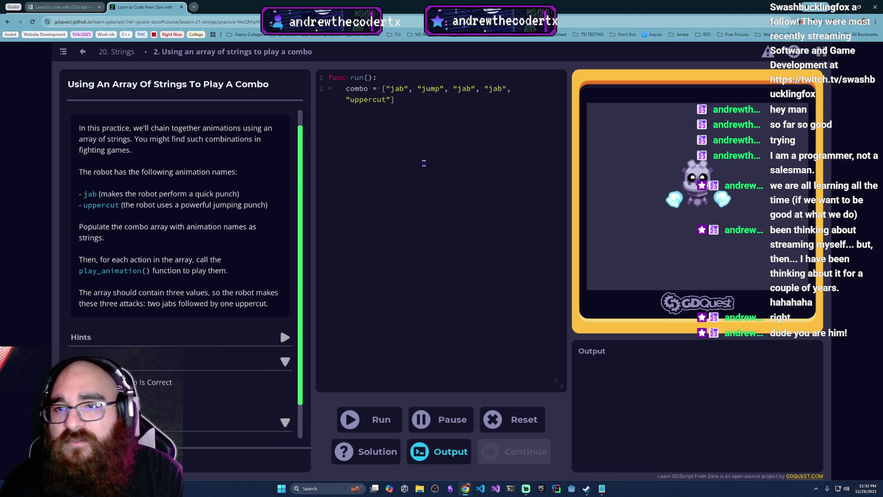
- Add a 'for anim in combo:' loop calling play_animation(anim), then run the check
key(Return)
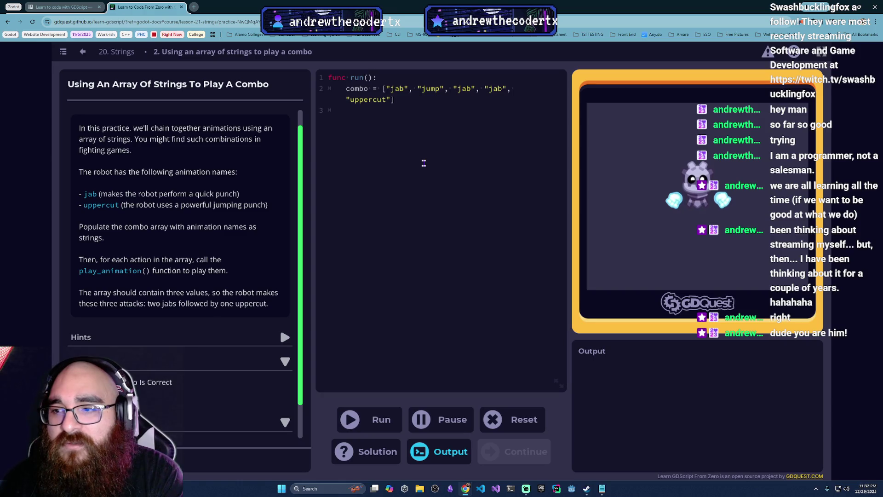
key(Return)
text(for )
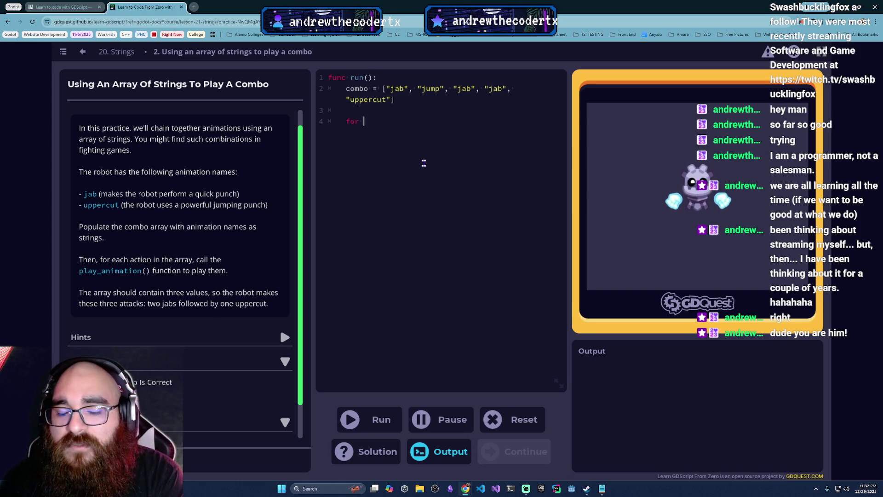
text(action )
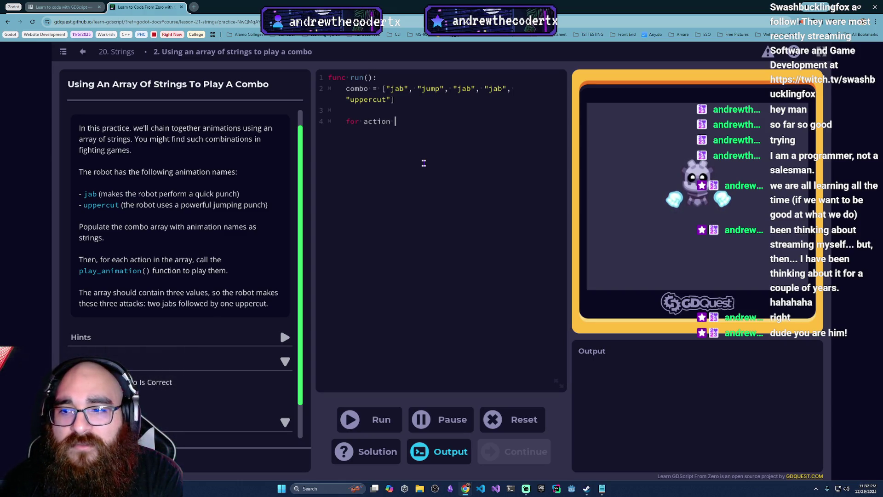
text(in combo)
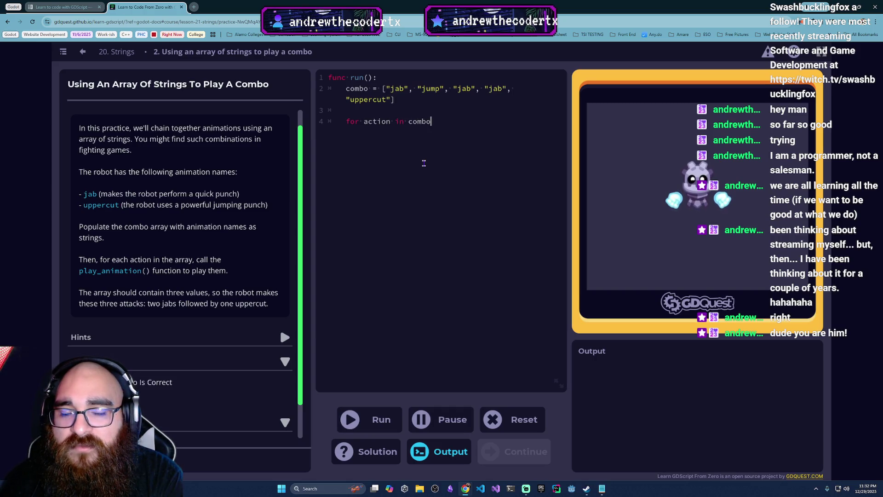
key(BackSpace)
key(BackSpace)
key(BackSpace)
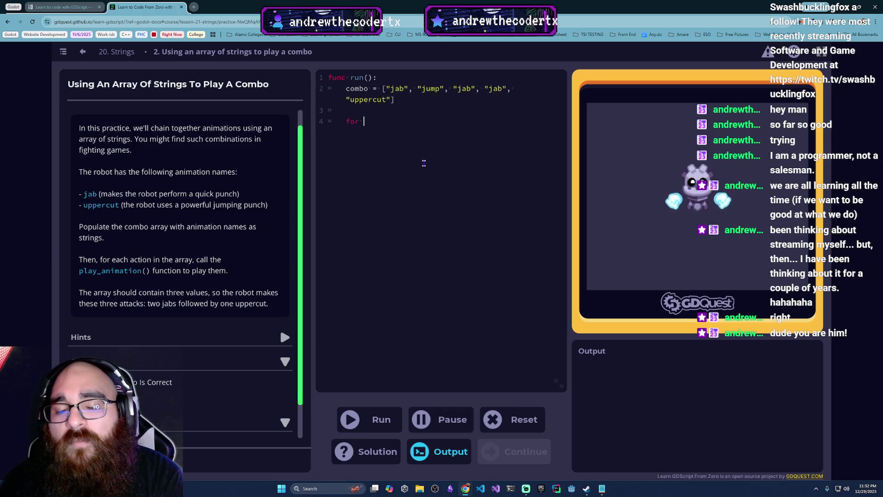
text(anim in combo:)
key(Return)
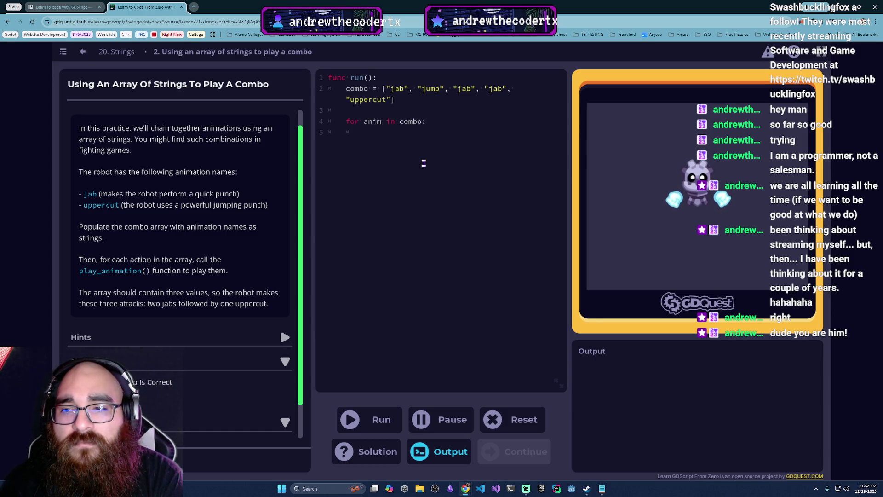
text(pla)
key(BackSpace)
key(BackSpace)
key(BackSpace)
text(play_animation(anim)
key(BackSpace)
key(BackSpace)
key(BackSpace)
text(anim)
key(End)
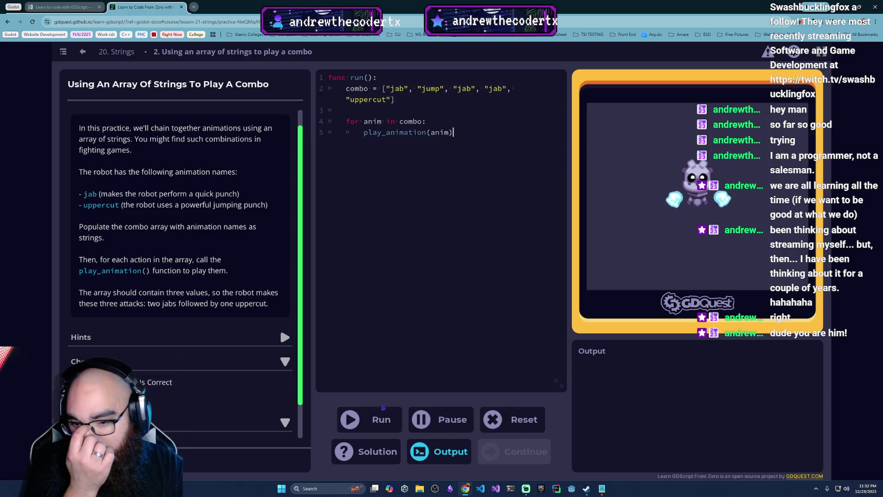
click(362, 420)
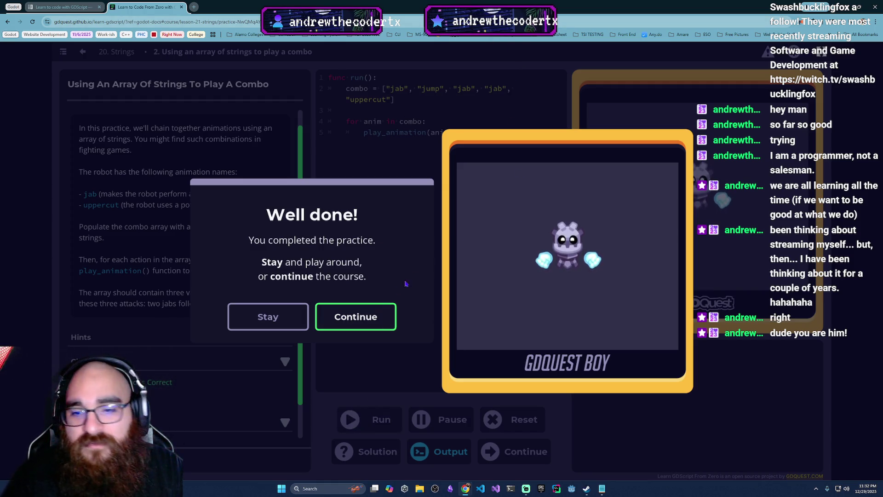
- Dismiss the Well done! and Lesson complete! messages to reach Functions that return a value
click(356, 324)
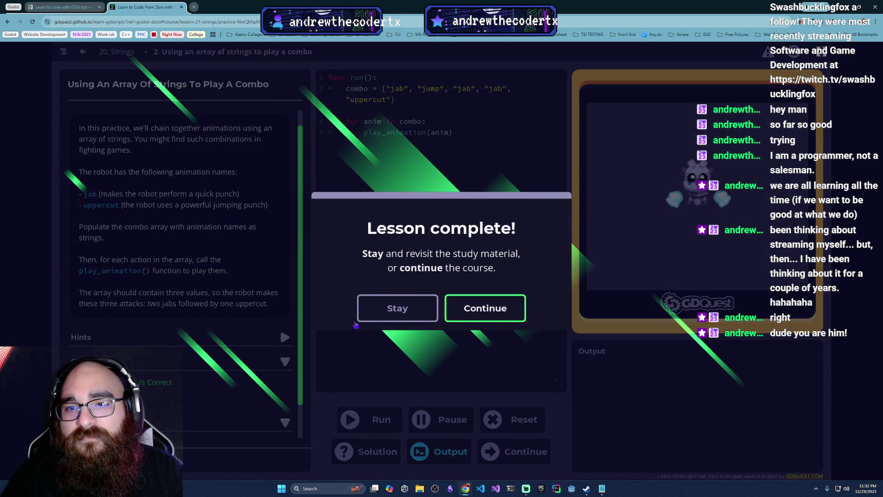
click(498, 319)
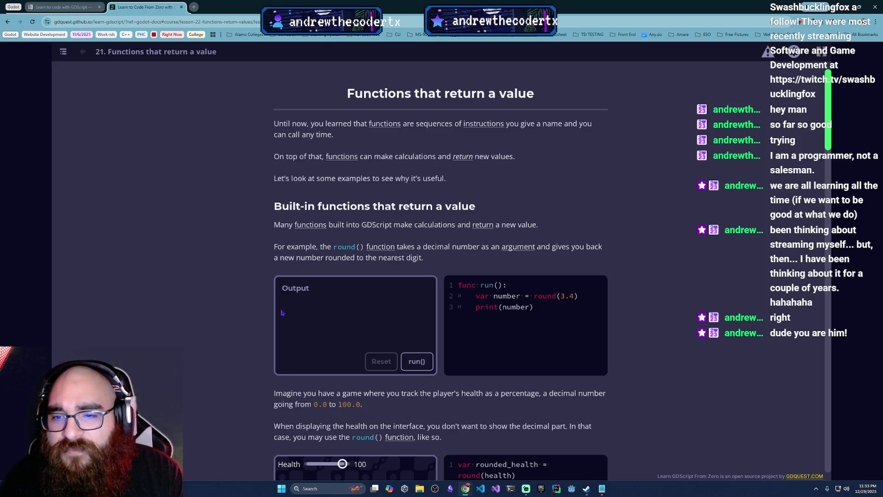
- Run the round(3.4) example so its output prints 3
click(418, 364)
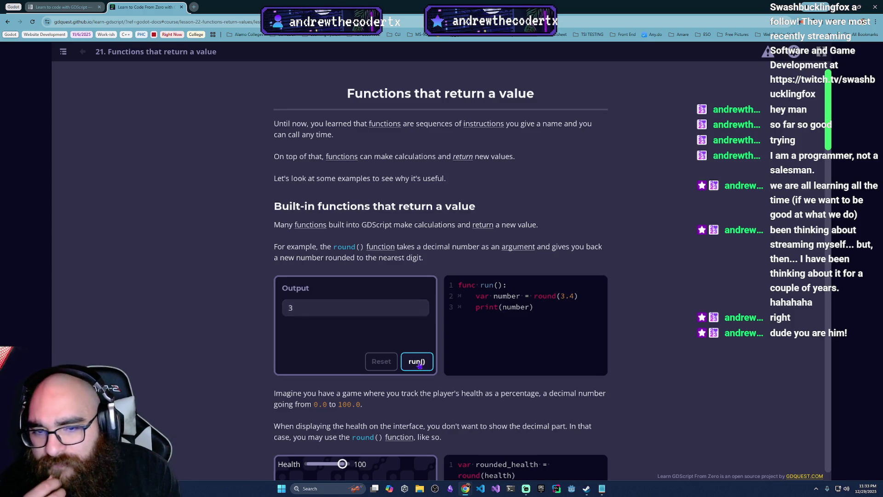
click(418, 363)
click(418, 363)
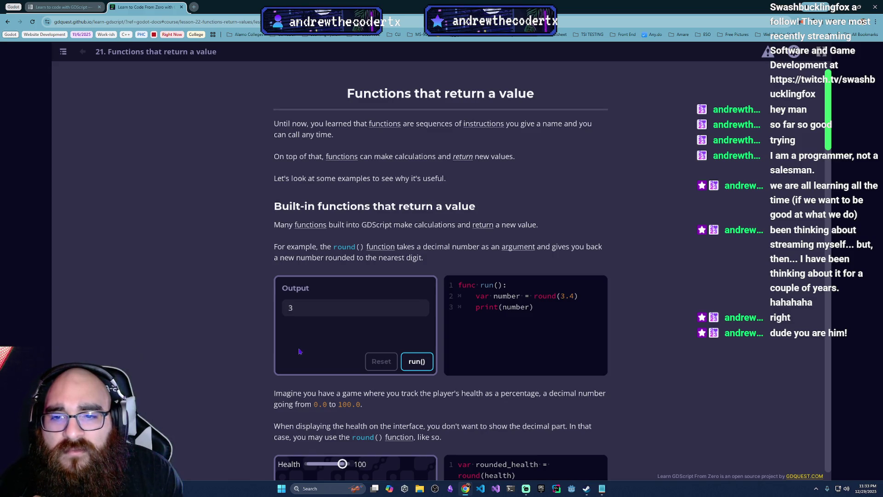
scroll(249, 321, down, 1)
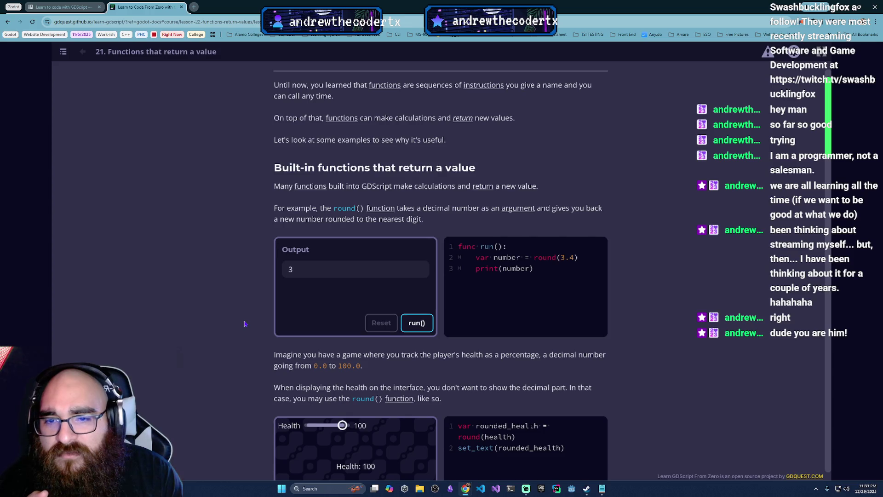
scroll(245, 324, down, 5)
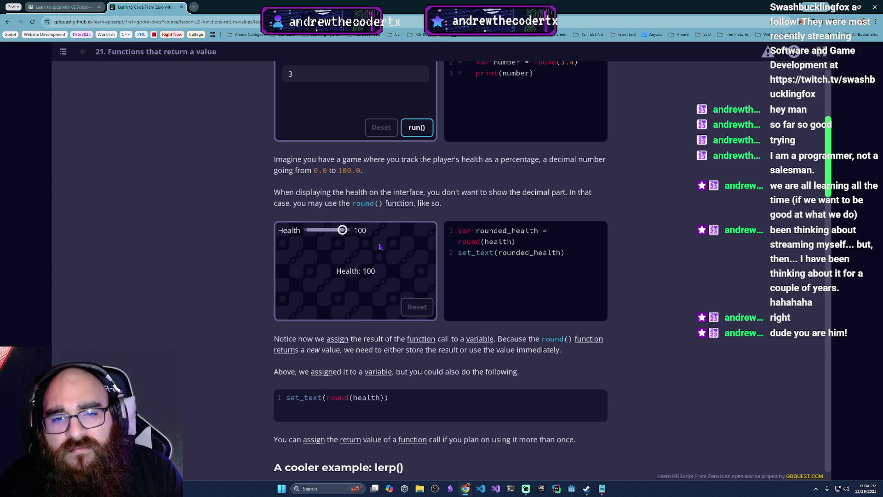
- Drag the Health slider to 53.2 so the rounded label reads Health: 53
mouse_move(343, 230)
mouse_down()
mouse_move(305, 231)
mouse_move(342, 230)
mouse_move(318, 233)
mouse_move(331, 232)
mouse_up()
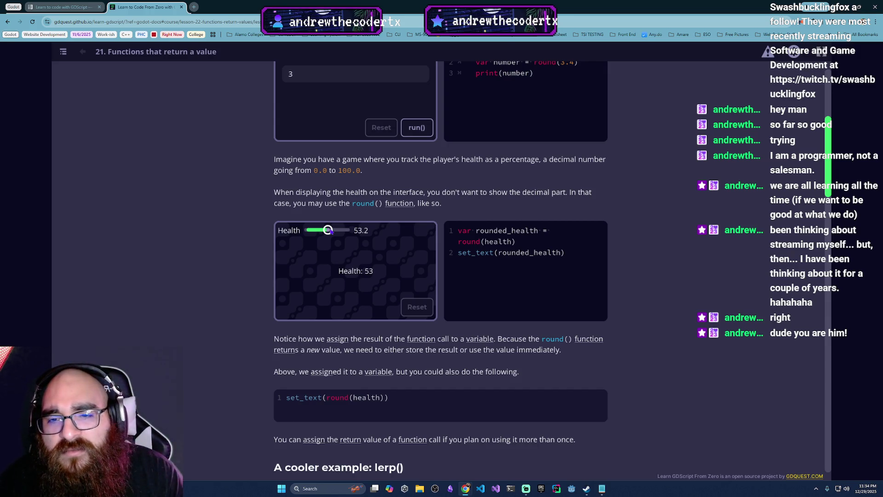
mouse_move(331, 232)
mouse_down()
mouse_move(342, 231)
mouse_move(313, 231)
mouse_move(344, 230)
mouse_move(329, 231)
mouse_up()
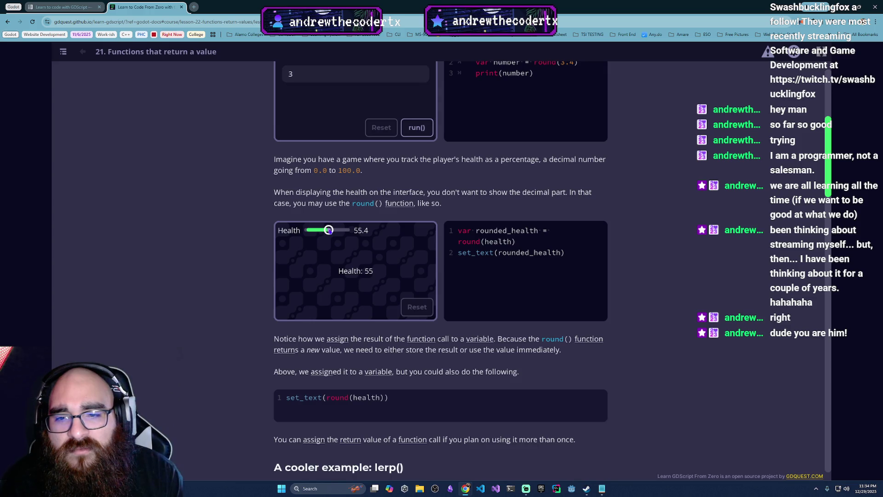
drag(329, 231, 328, 231)
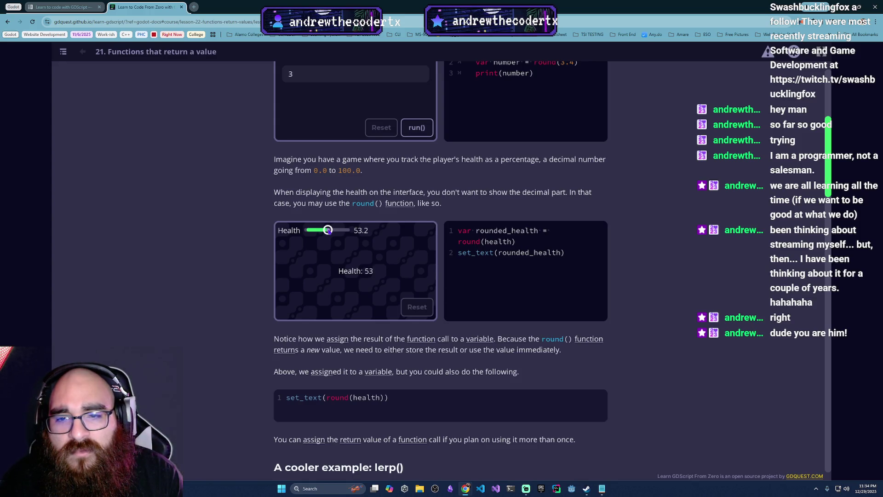
scroll(257, 286, down, 3)
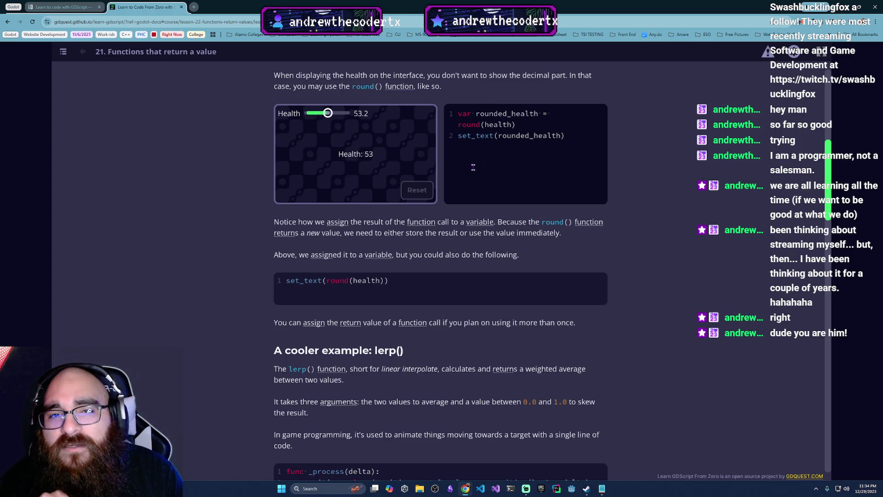
scroll(462, 171, down, 3)
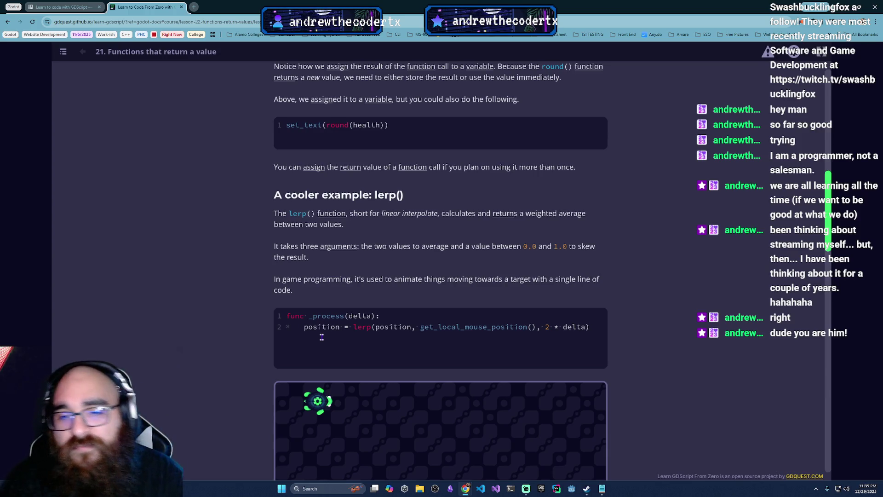
scroll(317, 338, down, 3)
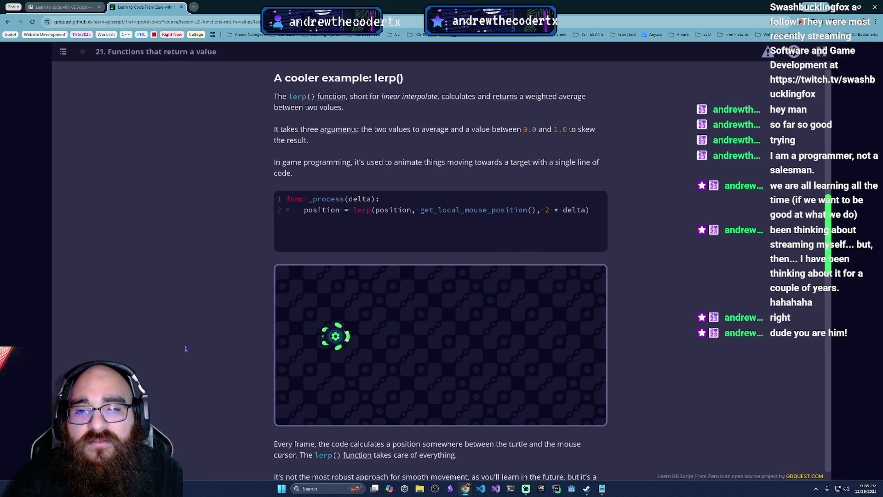
scroll(399, 374, down, 3)
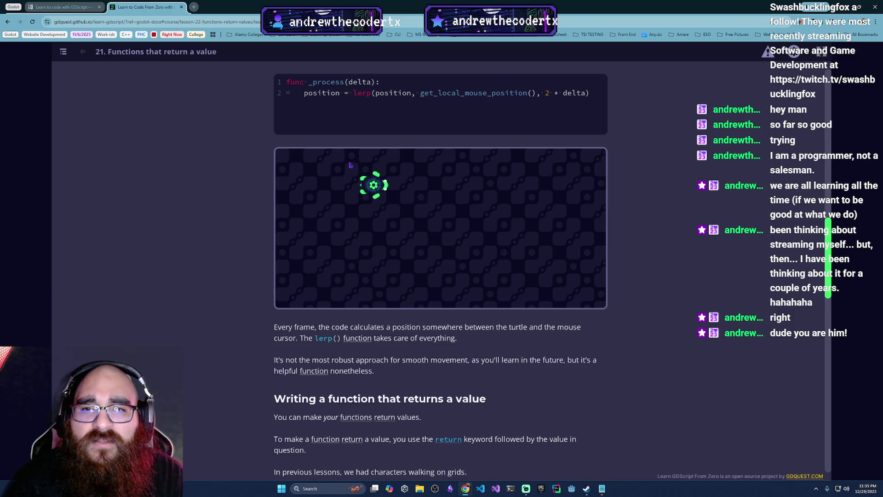
scroll(372, 107, up, 2)
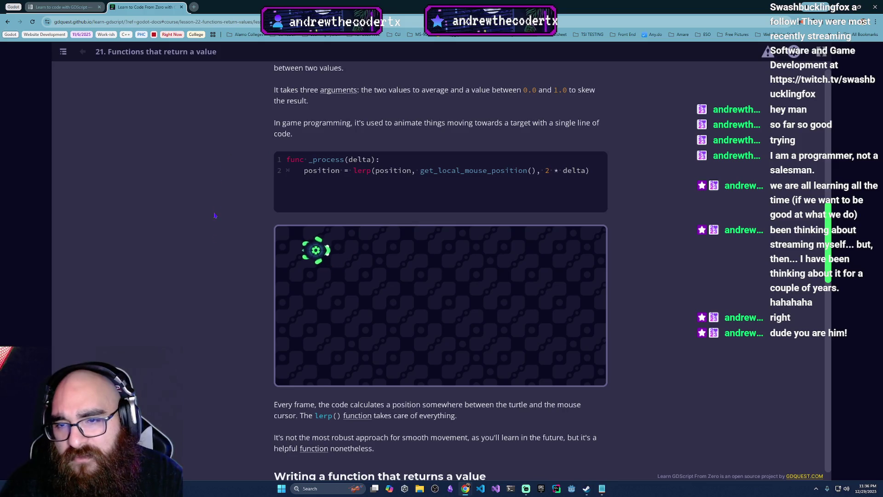
scroll(274, 376, down, 3)
scroll(274, 375, down, 3)
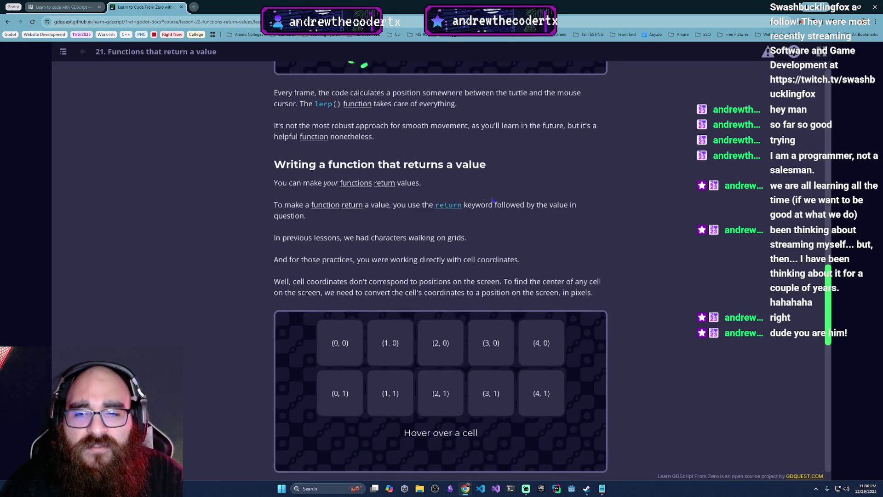
scroll(422, 272, up, 5)
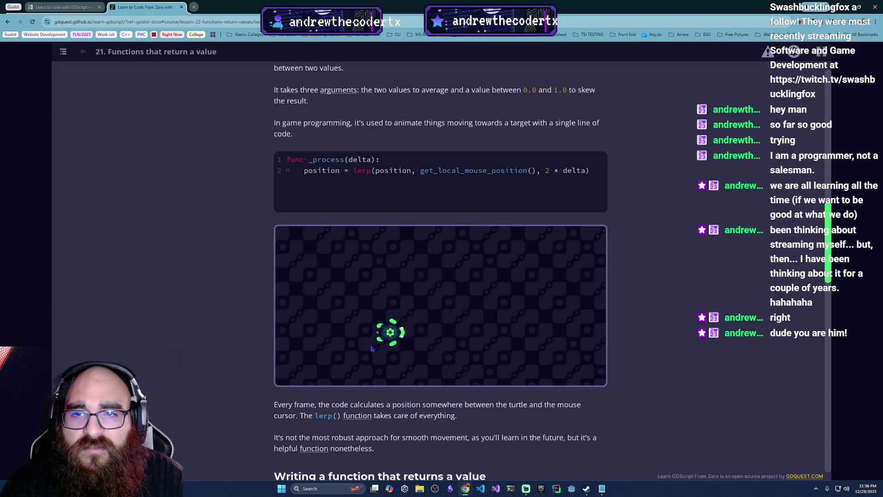
scroll(382, 336, down, 5)
scroll(382, 336, down, 2)
scroll(340, 317, down, 1)
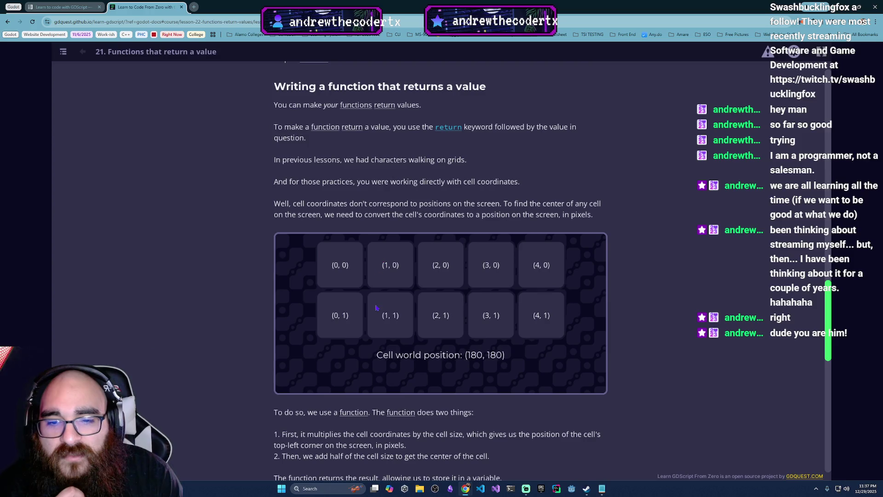
scroll(380, 347, down, 2)
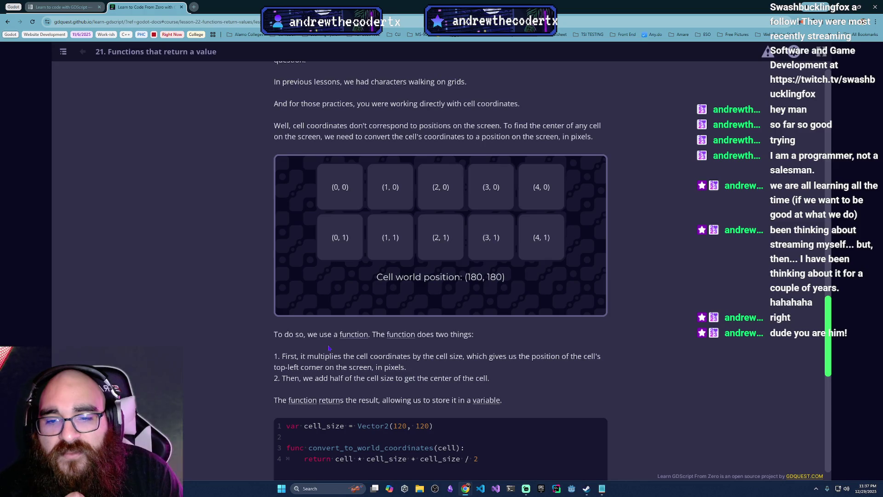
scroll(367, 351, down, 2)
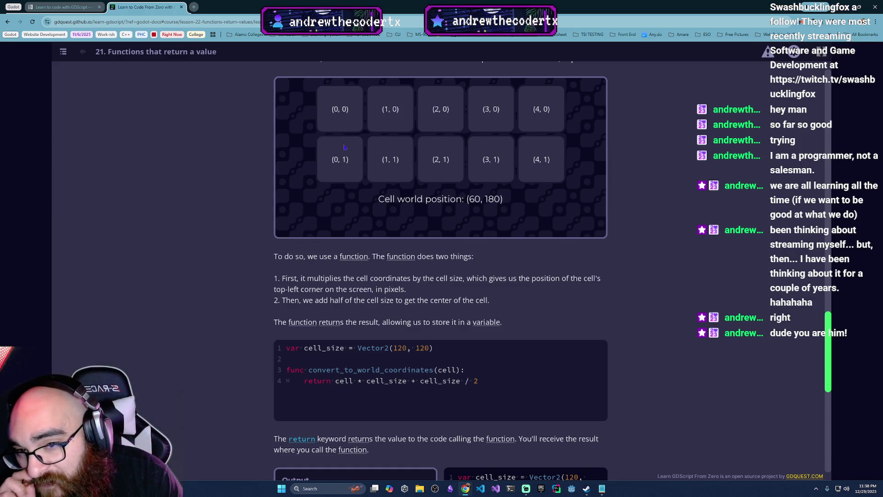
scroll(321, 188, down, 2)
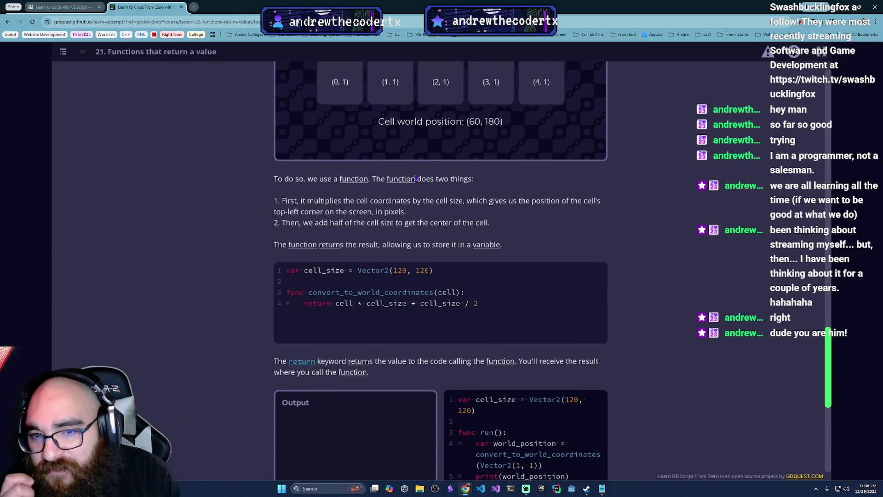
scroll(405, 212, up, 1)
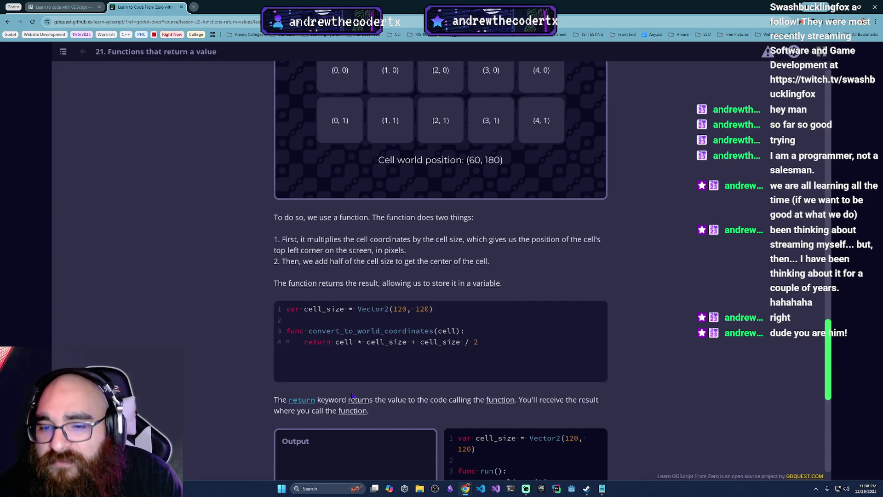
- Run the world_position example for cell Vector2(1, 1) and review its Vector2(180, 180) output
scroll(353, 396, down, 2)
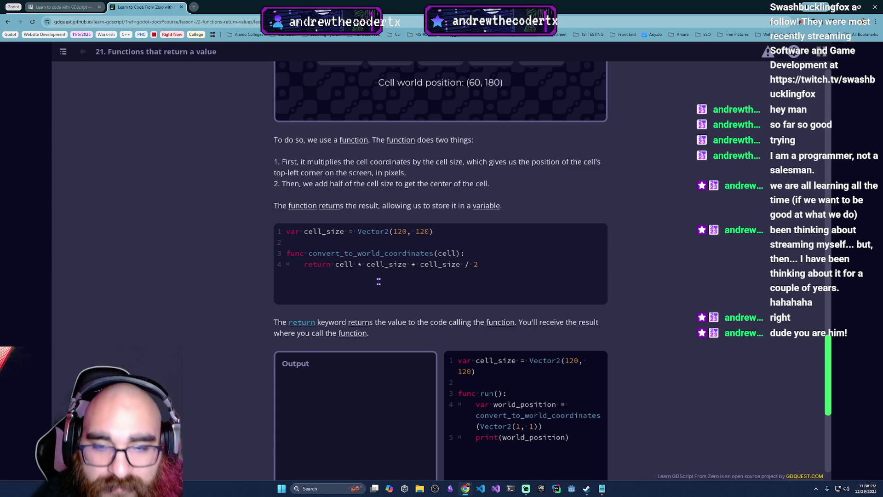
scroll(341, 265, down, 2)
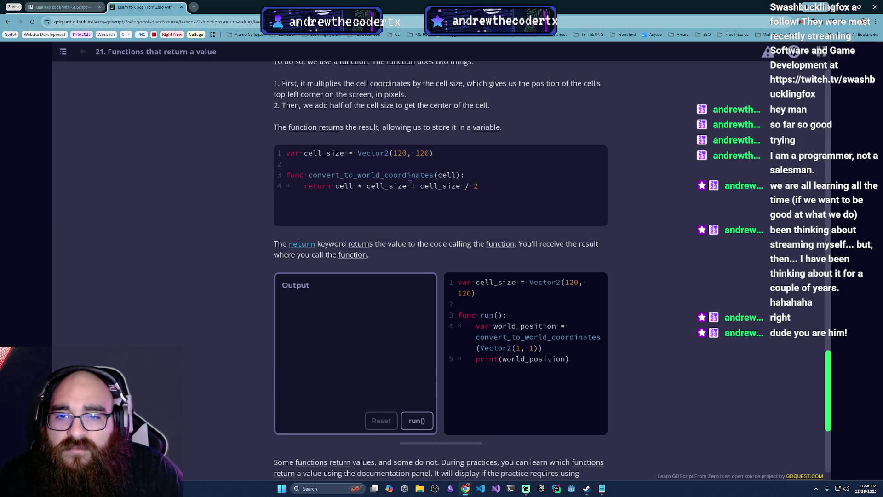
scroll(442, 348, down, 3)
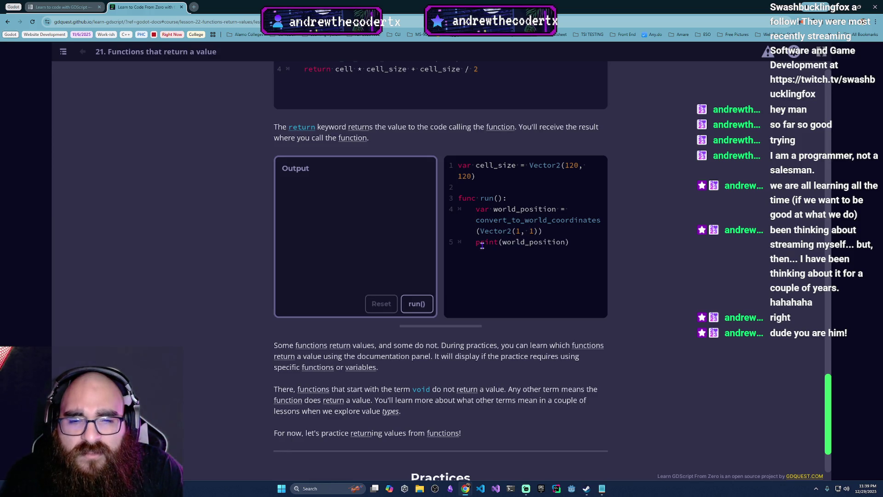
click(417, 303)
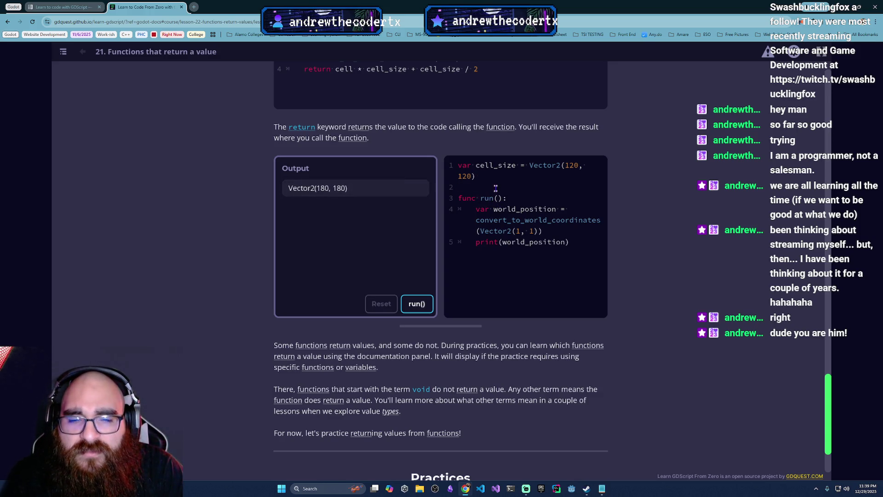
scroll(463, 267, up, 5)
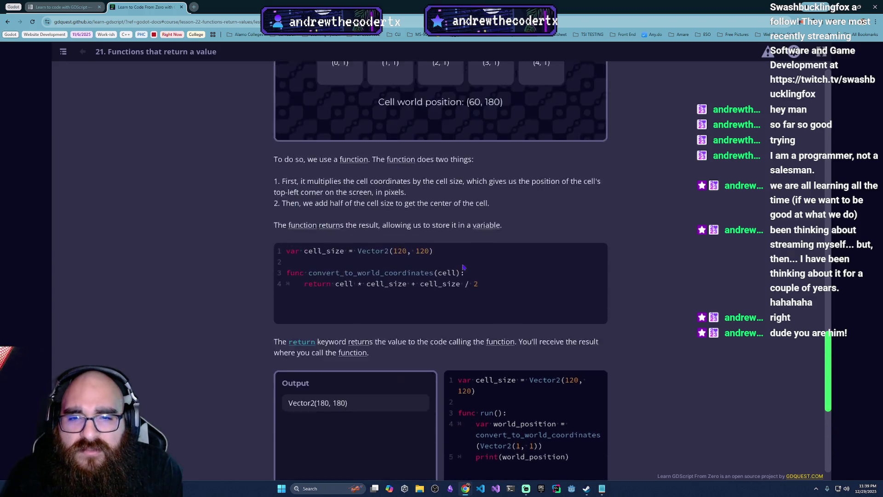
scroll(464, 267, up, 5)
scroll(399, 172, down, 2)
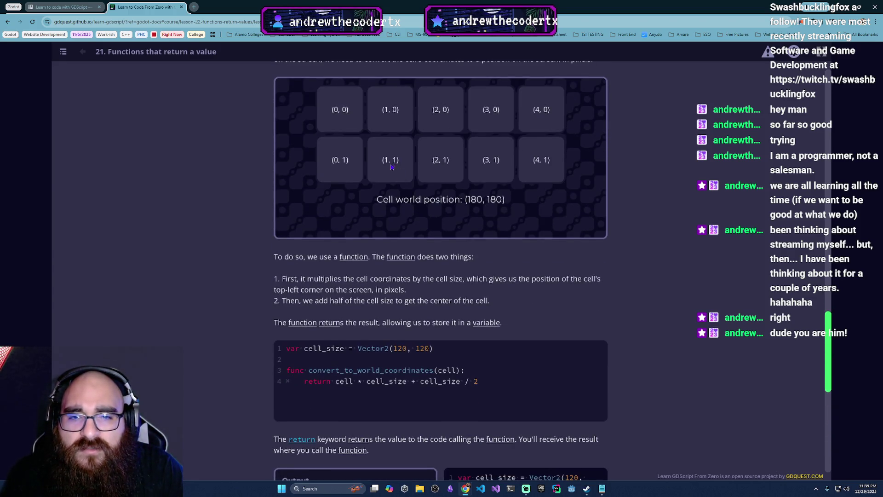
scroll(391, 167, down, 5)
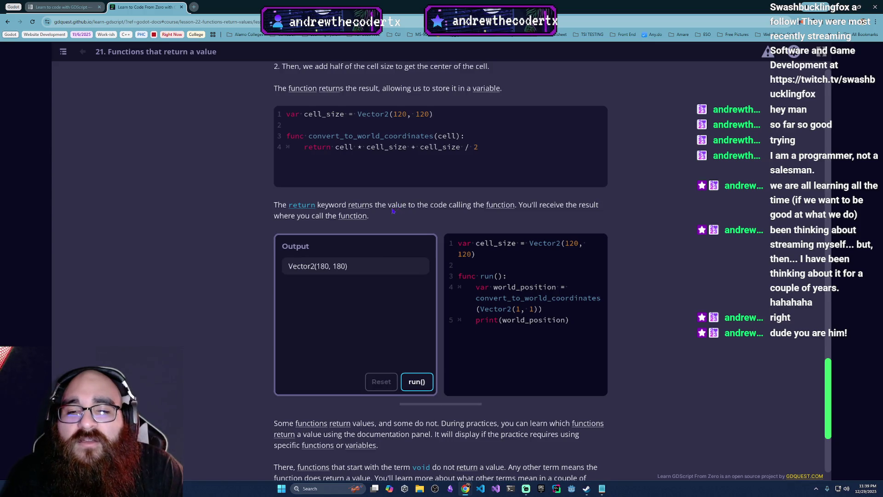
scroll(382, 213, up, 3)
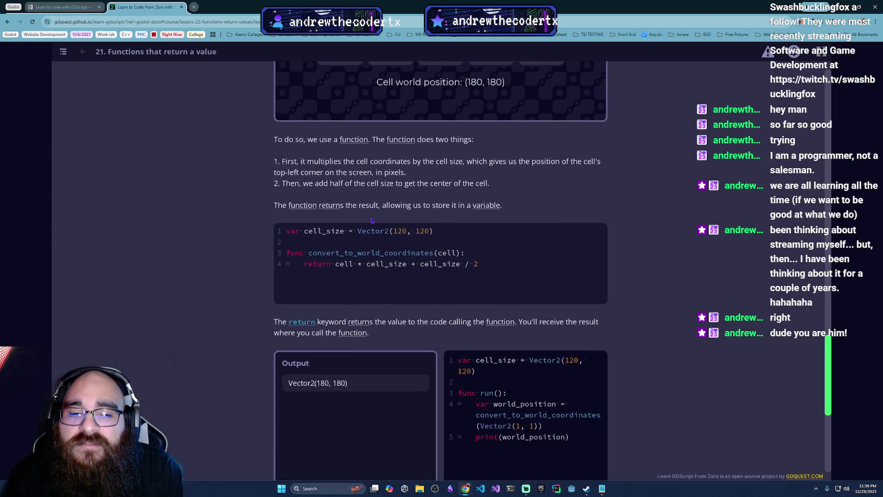
scroll(368, 223, down, 3)
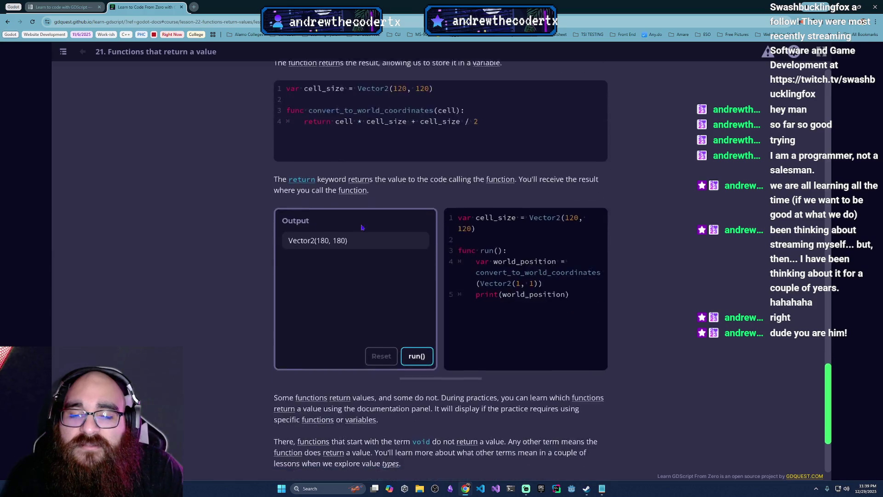
scroll(361, 227, down, 3)
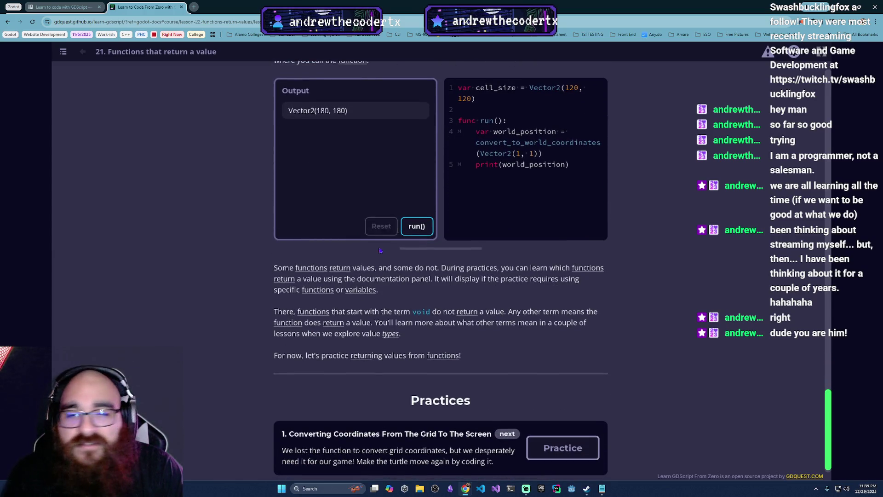
scroll(380, 251, up, 3)
scroll(534, 308, up, 4)
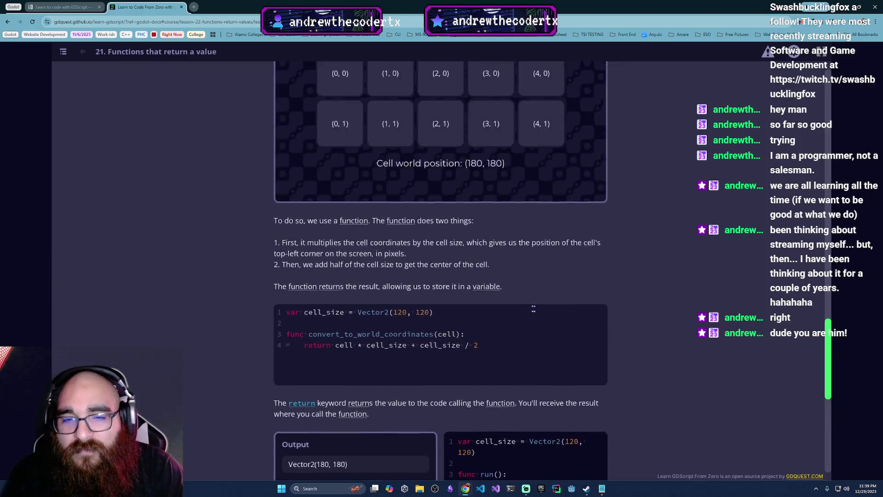
scroll(534, 309, up, 3)
scroll(475, 303, down, 5)
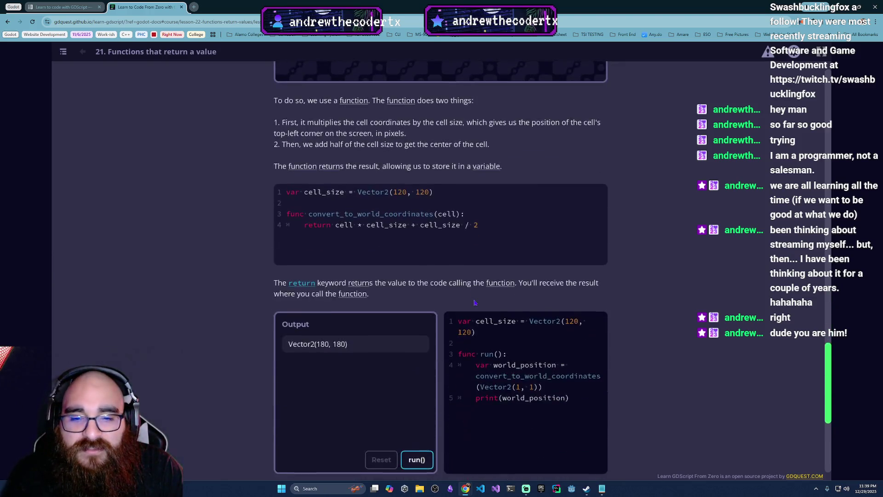
scroll(475, 302, down, 2)
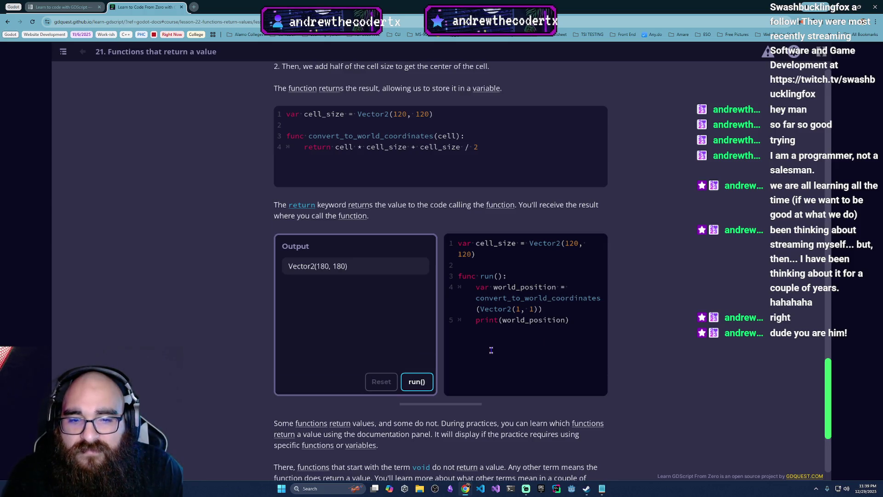
scroll(492, 350, down, 4)
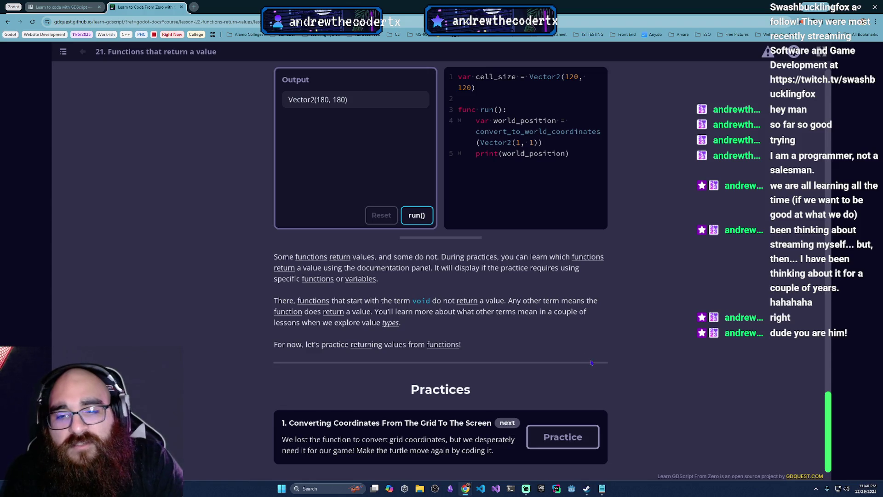
click(566, 441)
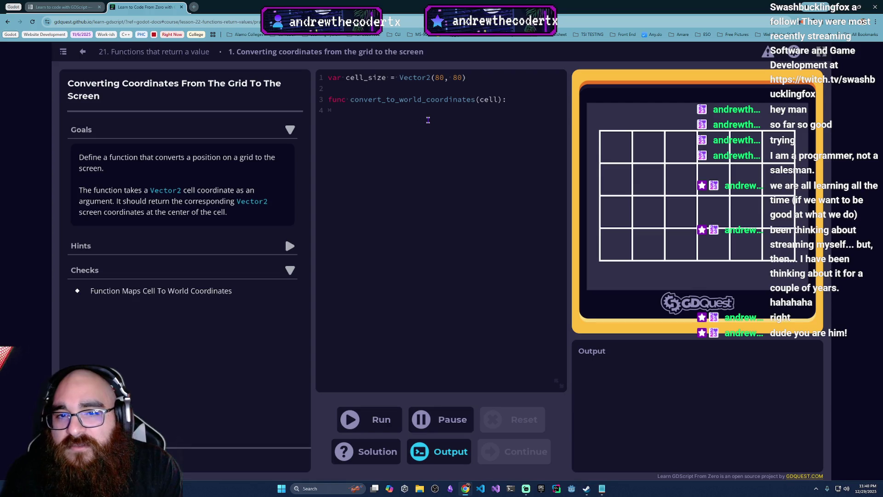
text(r)
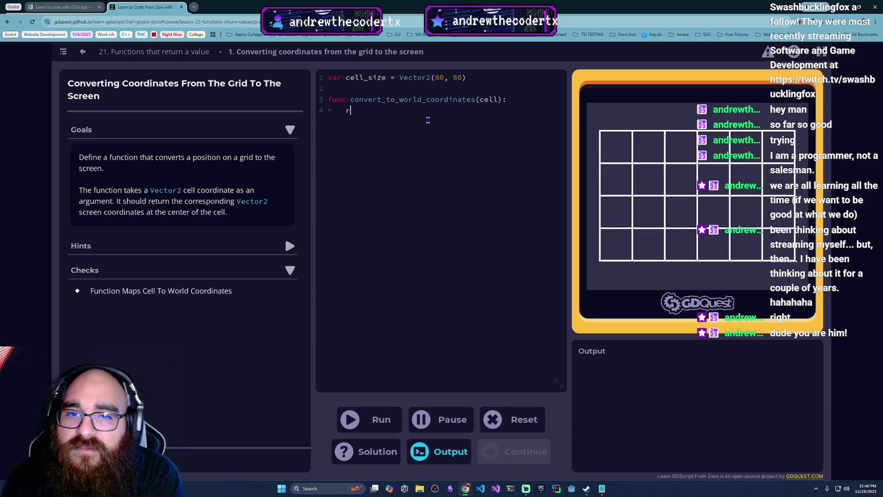
text(eturn)
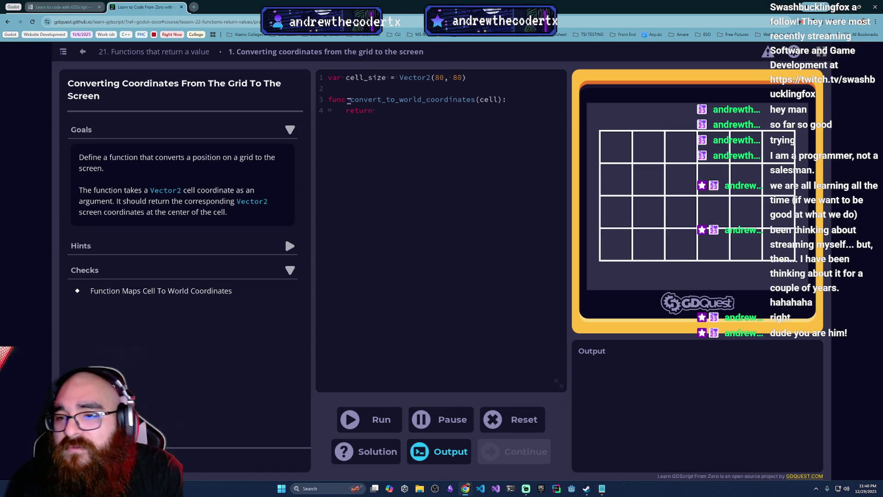
click(83, 52)
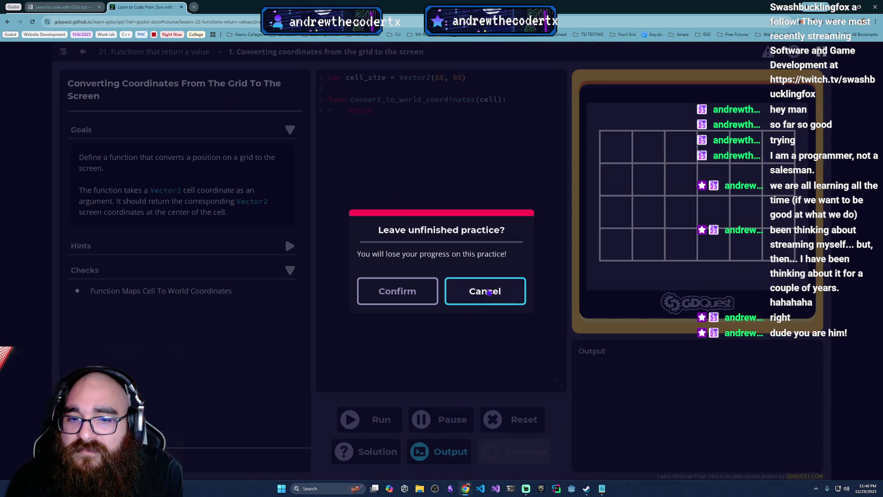
click(368, 297)
scroll(334, 305, up, 3)
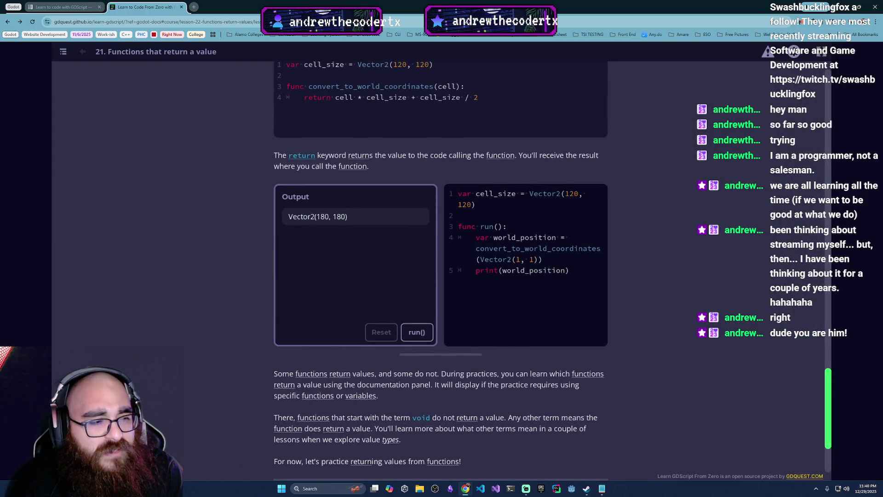
key(alt+Tab)
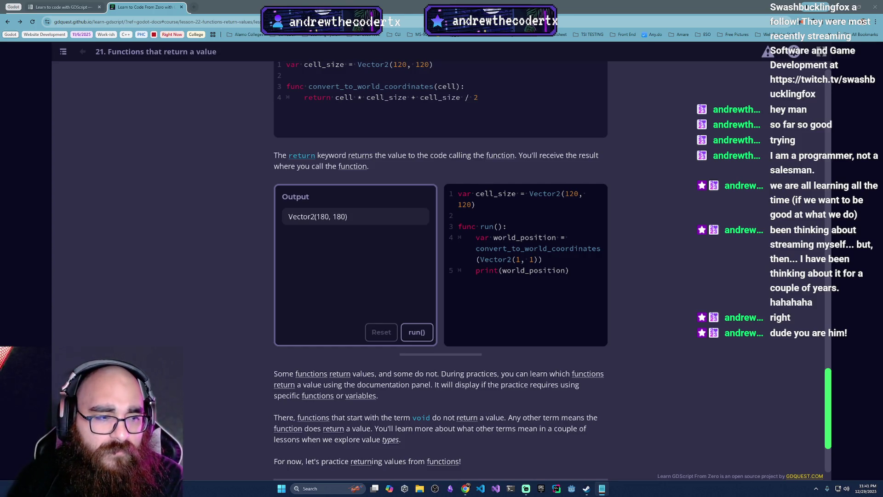
scroll(441, 359, down, 1)
scroll(459, 390, up, 1)
scroll(459, 390, up, 2)
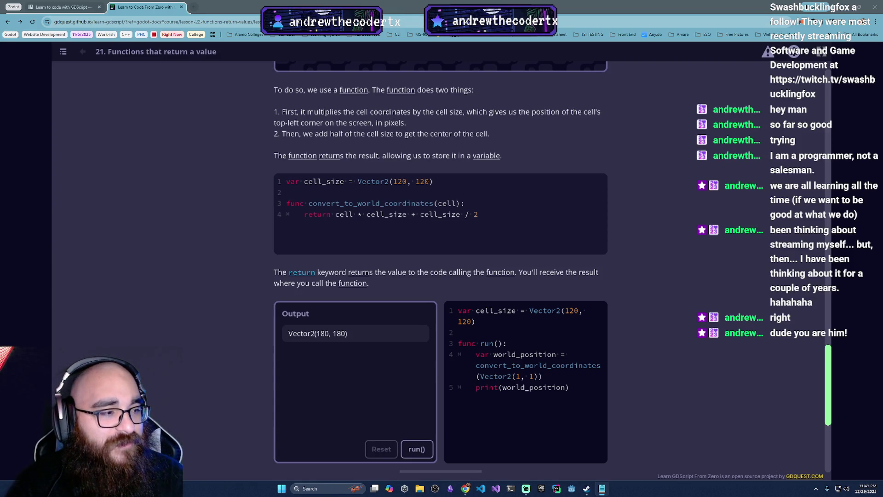
scroll(388, 387, down, 2)
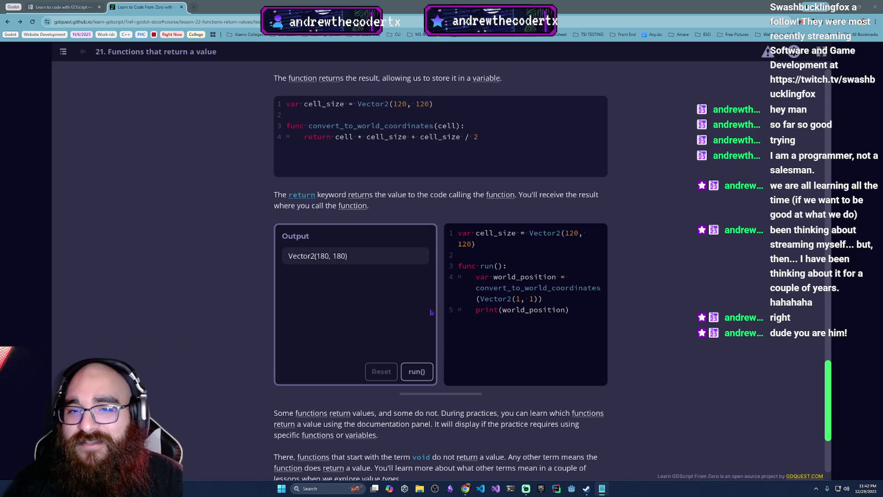
scroll(288, 335, down, 1)
scroll(287, 335, down, 1)
scroll(414, 350, up, 5)
scroll(560, 365, down, 7)
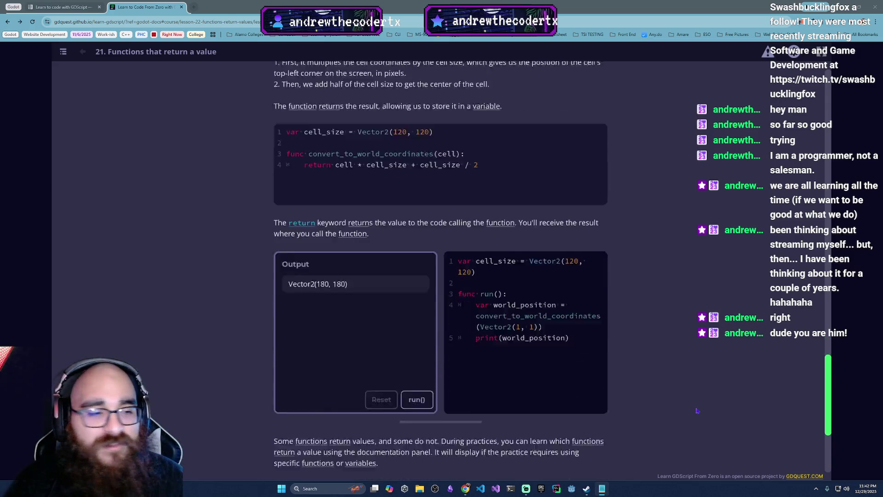
- Write 'return cell * cell_size + cell_size / 2' in the Converting Coordinates practice and run it
click(563, 436)
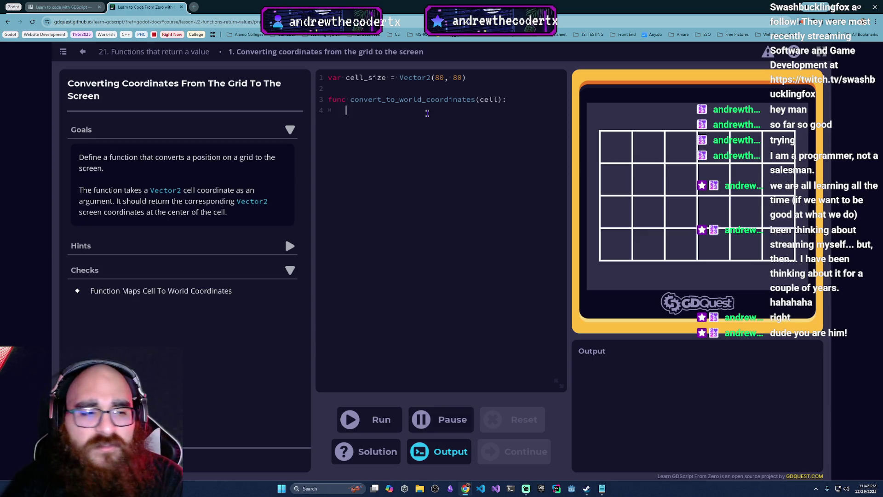
text(c)
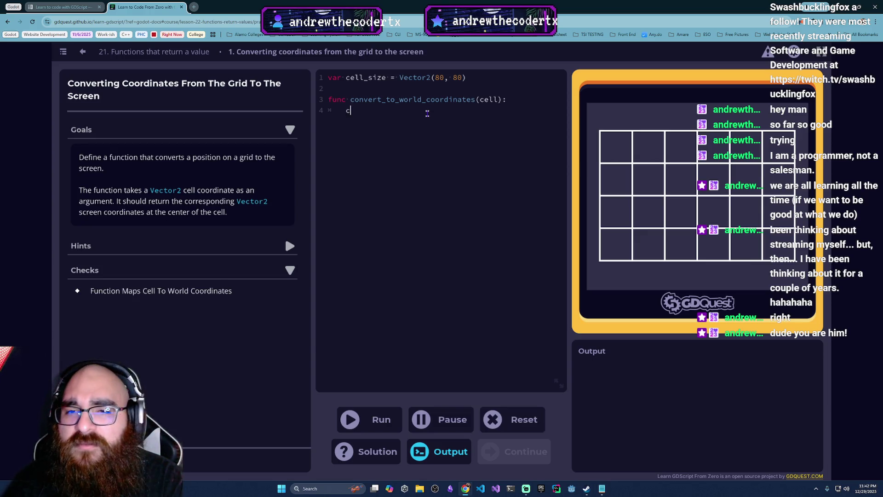
key(BackSpace)
text(re)
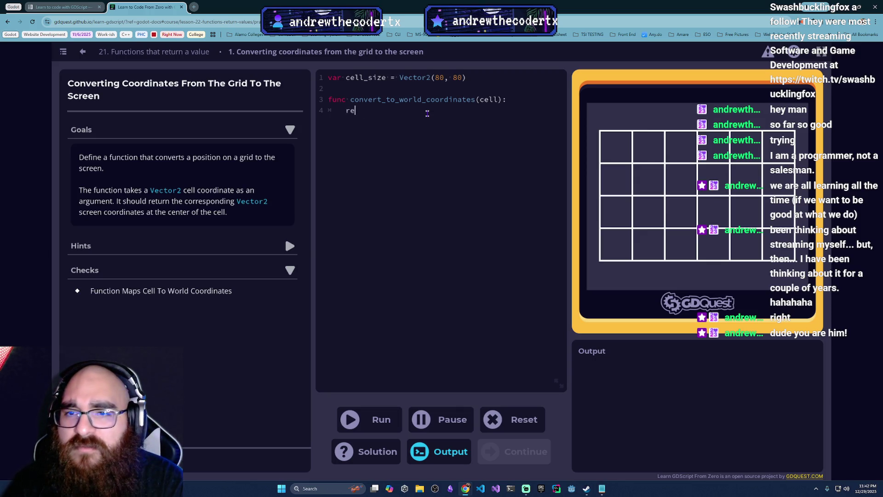
text(turn cell )
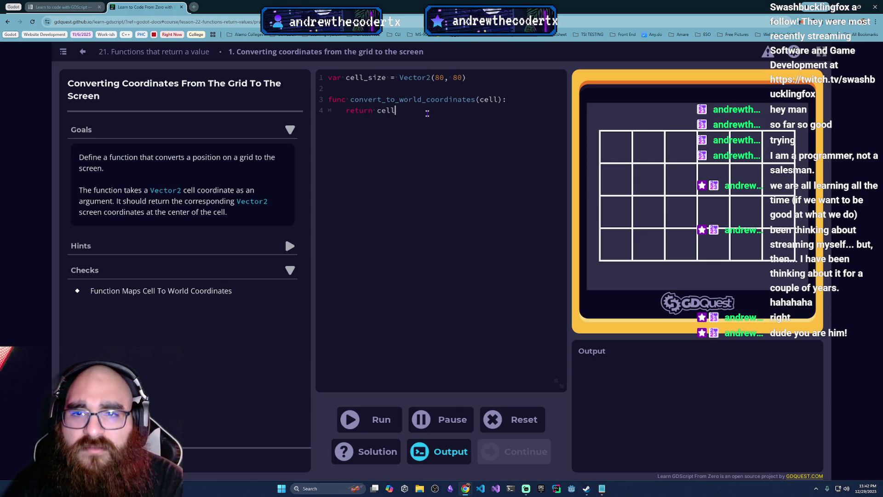
text(* cell_si)
key(BackSpace)
key(BackSpace)
text(size)
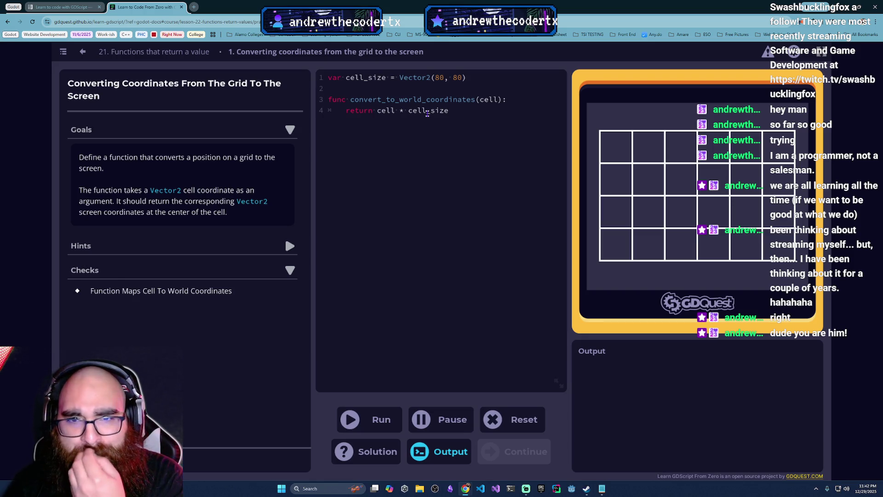
text( + )
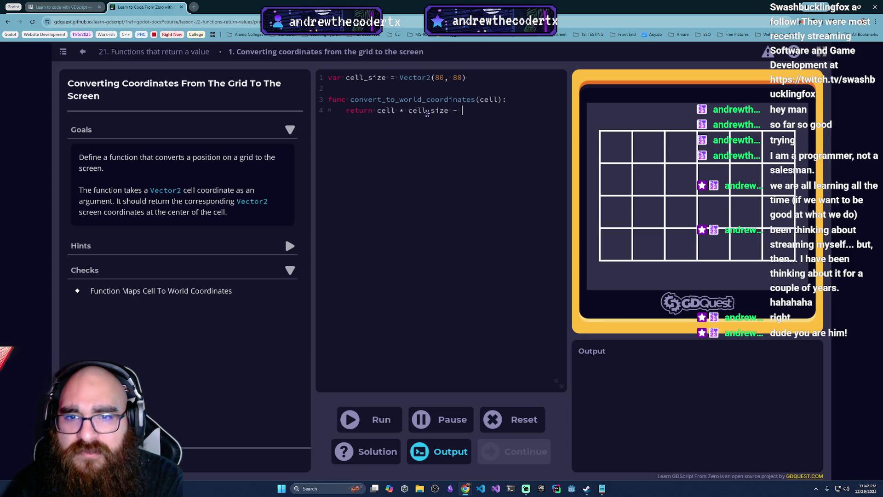
text(cell_siz)
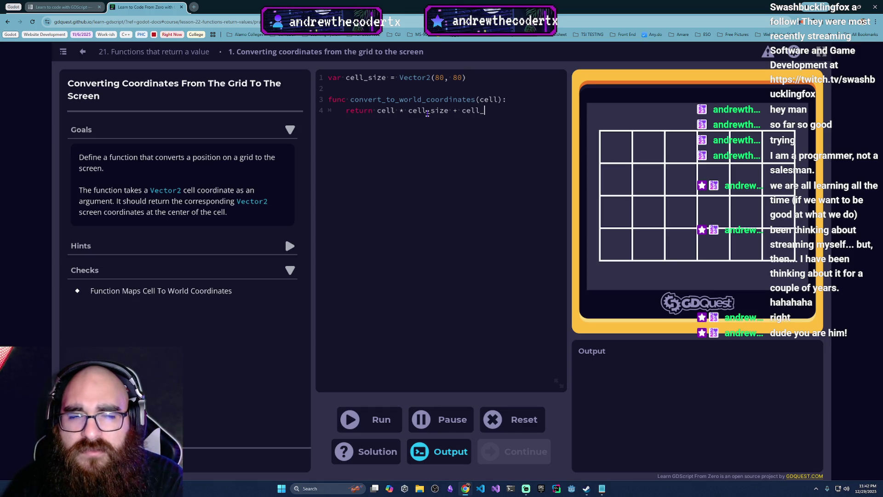
text(e))
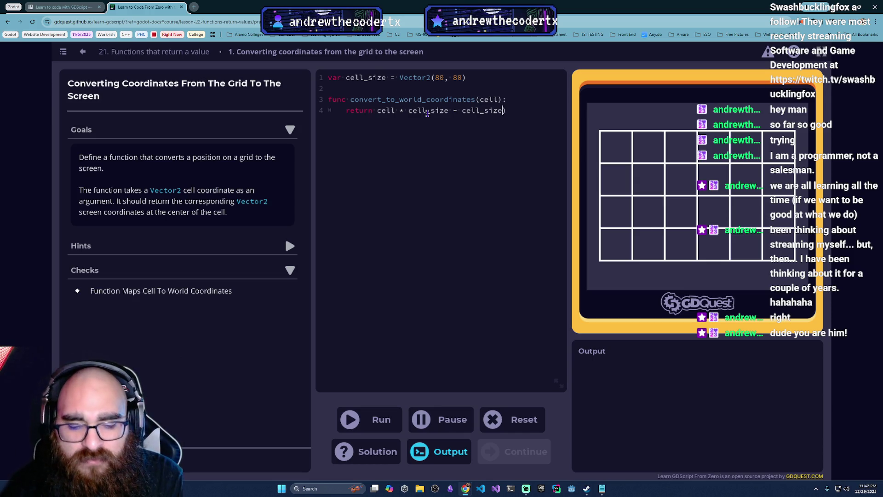
key(BackSpace)
text(/ 2)
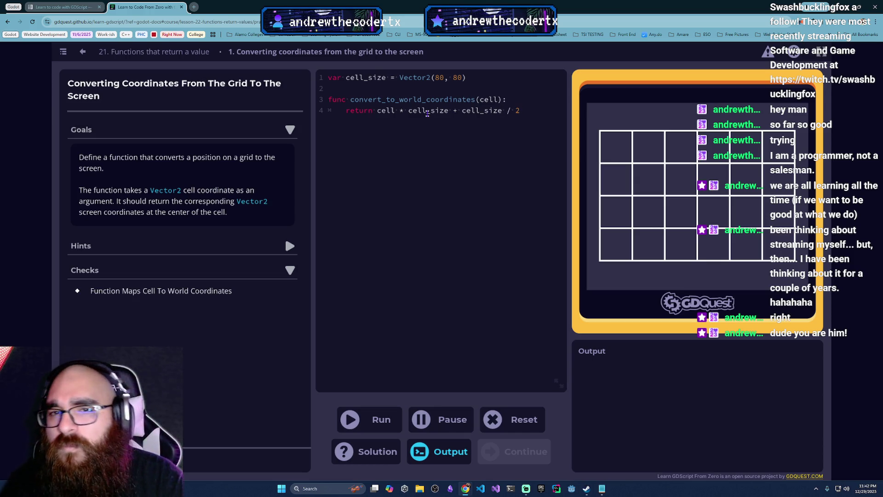
click(388, 428)
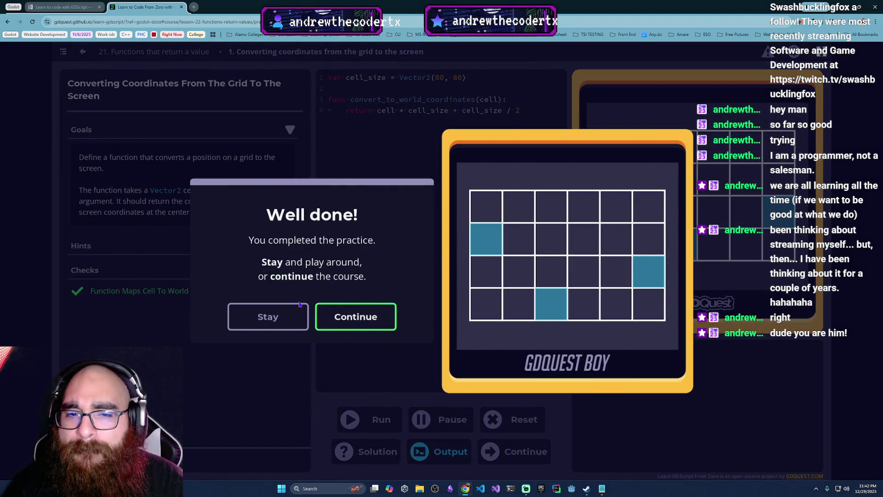
- Continue past both completion messages to Lesson 22, 'Appending and popping values from arrays'
click(335, 320)
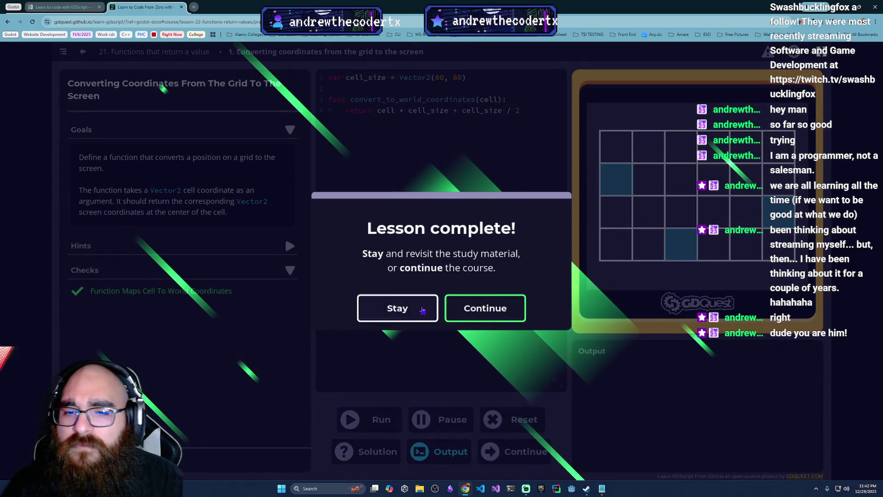
click(459, 308)
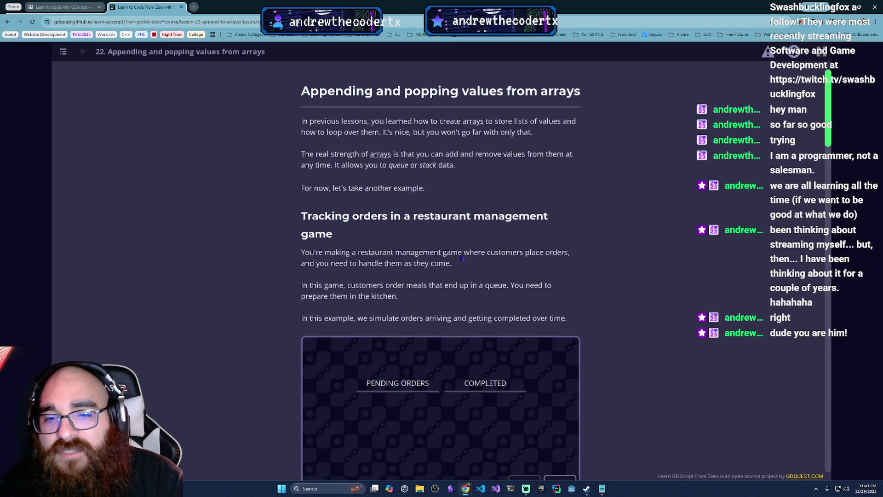
- Run the restaurant orders demo, completing tomato soup, toast, burger and cheese sandwich
scroll(484, 262, down, 3)
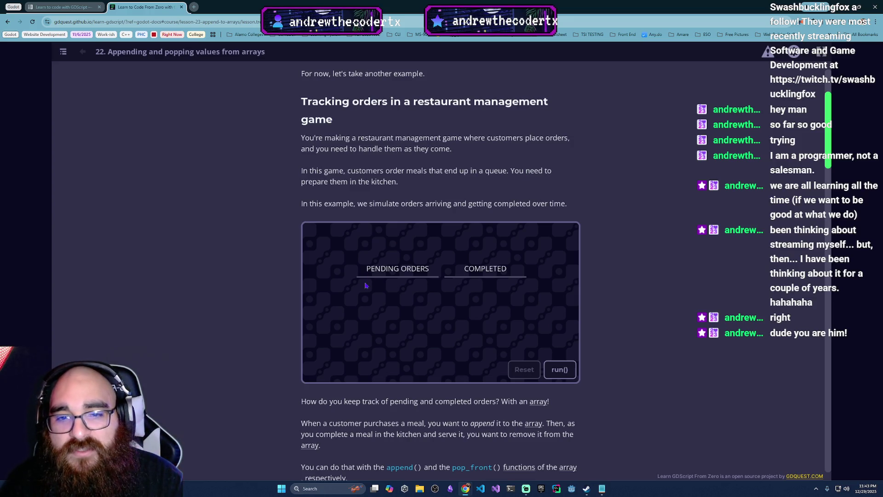
click(560, 369)
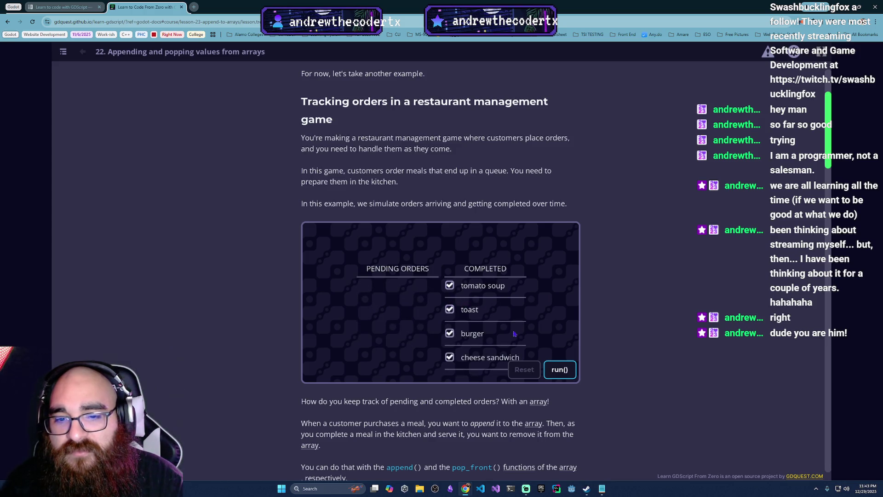
scroll(340, 340, down, 2)
scroll(342, 340, down, 2)
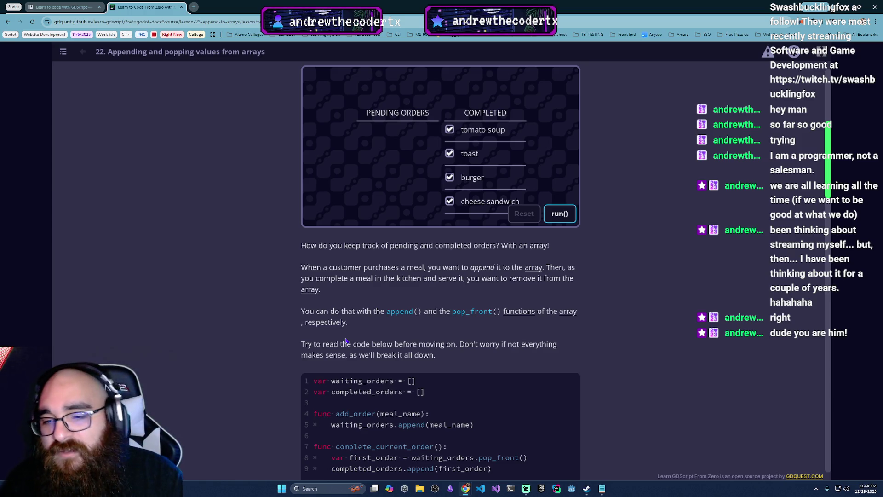
- Read the queue explanation, marking the completed_orders declaration and append(first_order) in the code
scroll(496, 252, down, 3)
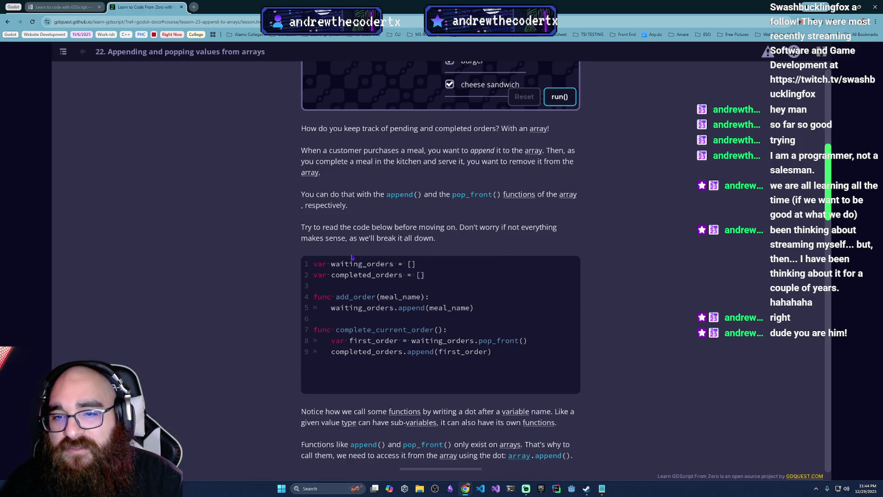
scroll(350, 253, down, 3)
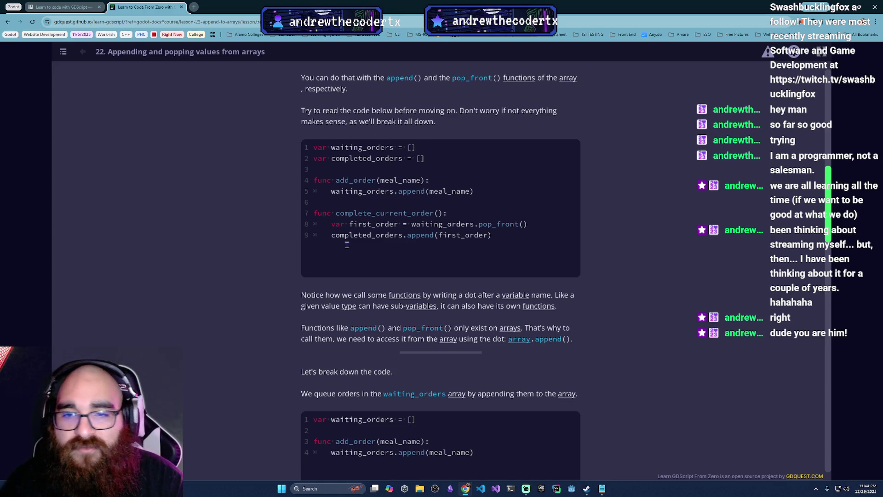
scroll(361, 235, down, 1)
scroll(362, 231, down, 1)
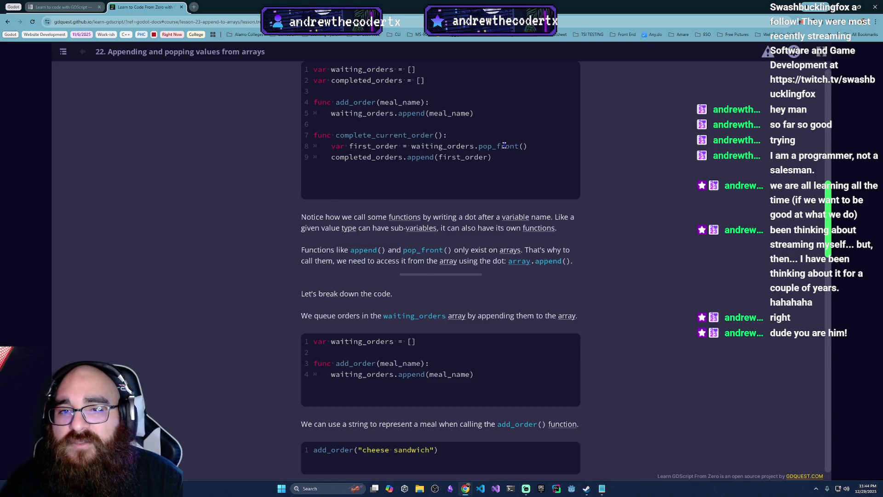
scroll(511, 166, up, 1)
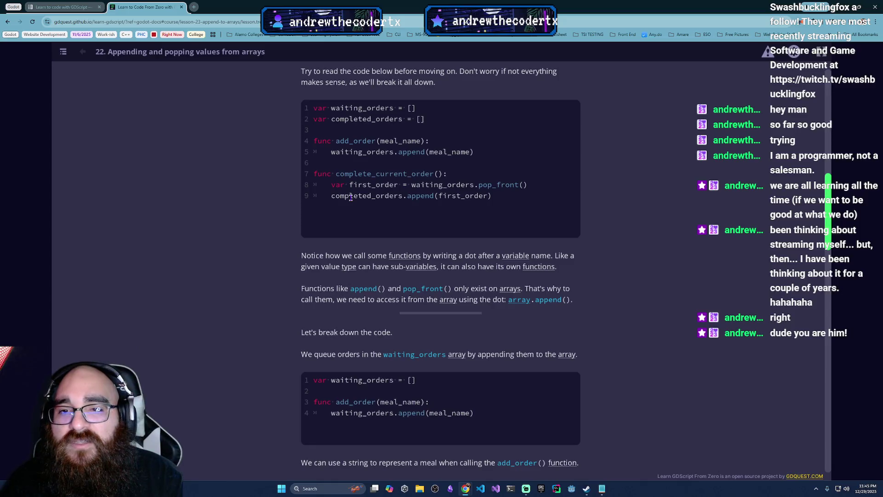
drag(328, 119, 445, 120)
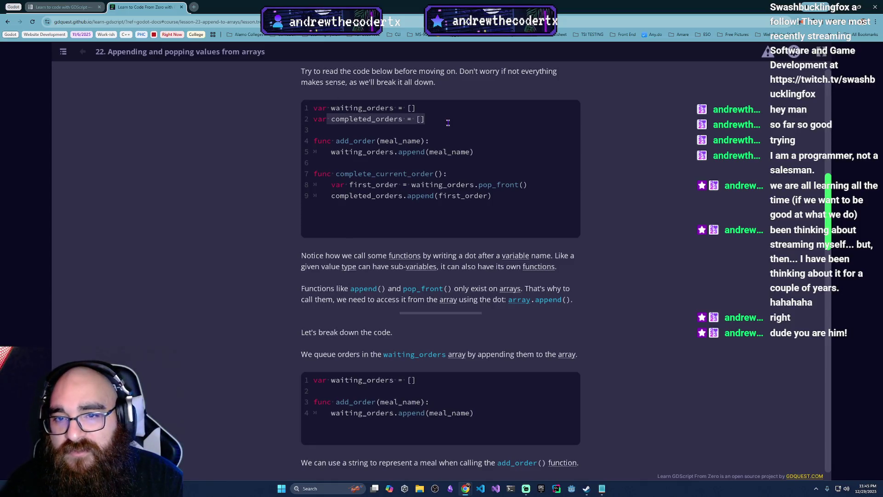
drag(489, 196, 412, 201)
click(414, 202)
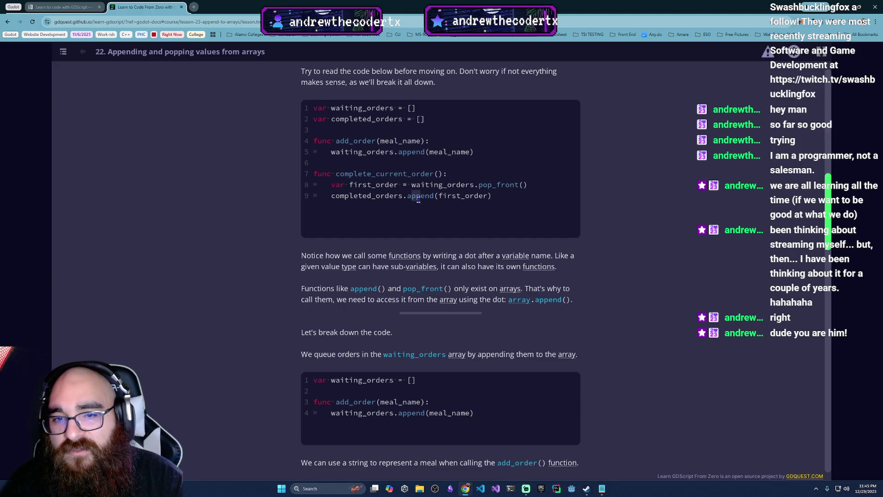
- Highlight completed_orders on line 9 and its declaration on line 2 again
scroll(433, 282, down, 3)
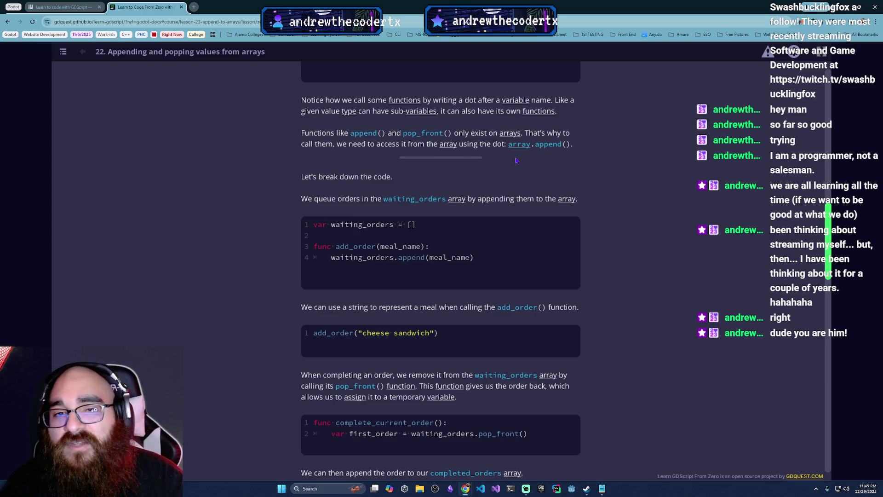
scroll(534, 148, up, 3)
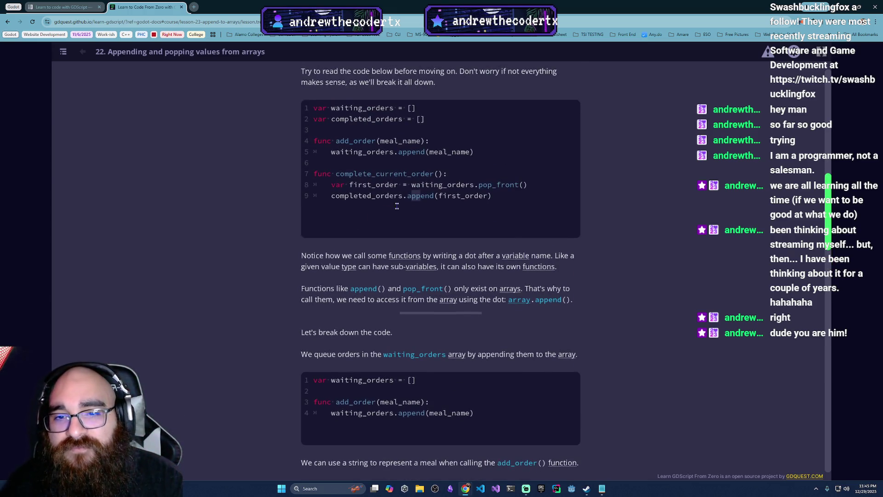
double_click(348, 199)
click(427, 196)
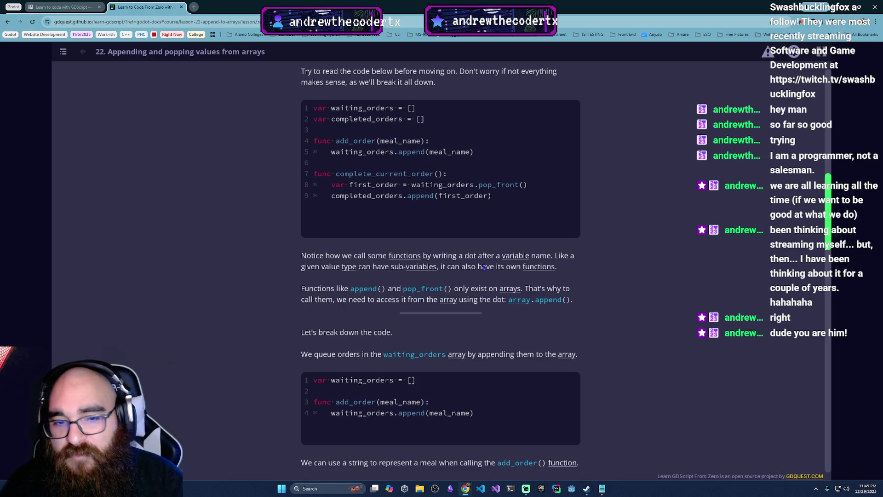
drag(367, 127, 331, 118)
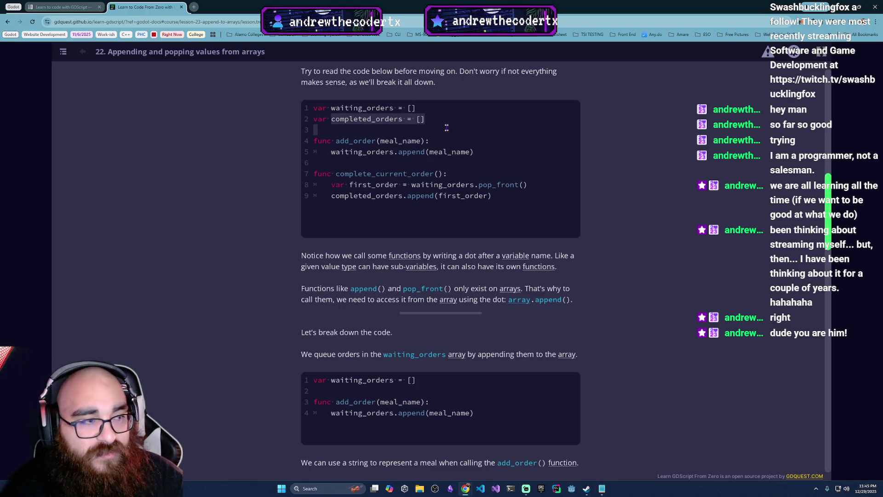
- Read further down and highlight first_order in the pop_front() line
scroll(463, 266, down, 3)
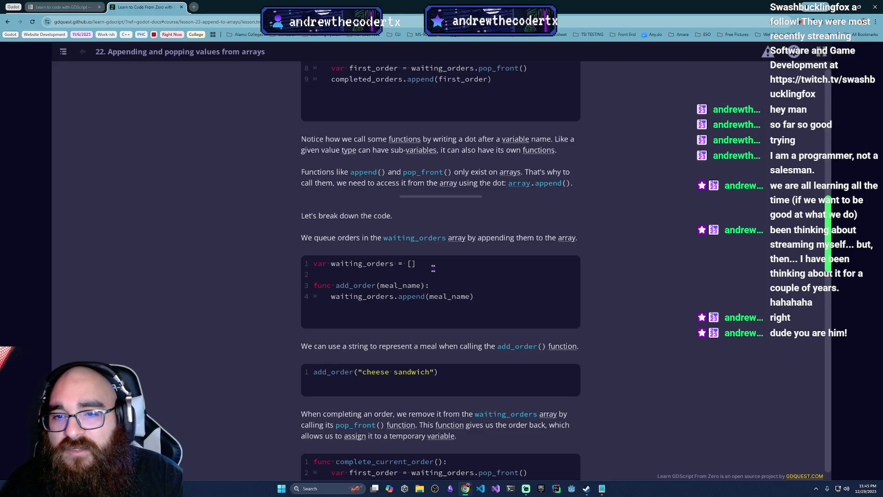
scroll(310, 247, down, 1)
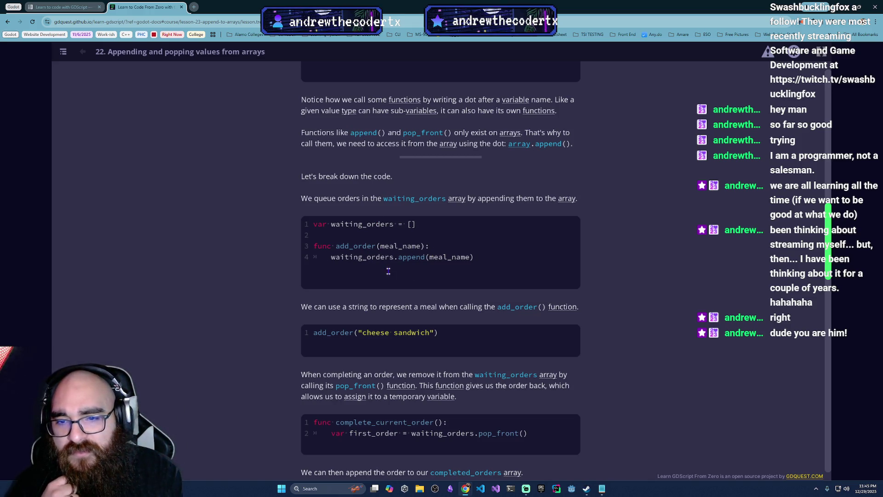
scroll(343, 299, up, 1)
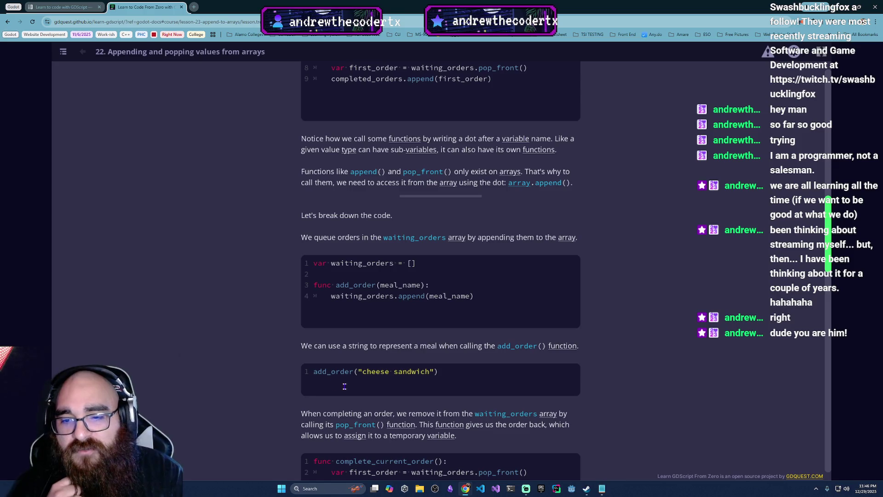
scroll(442, 378, down, 3)
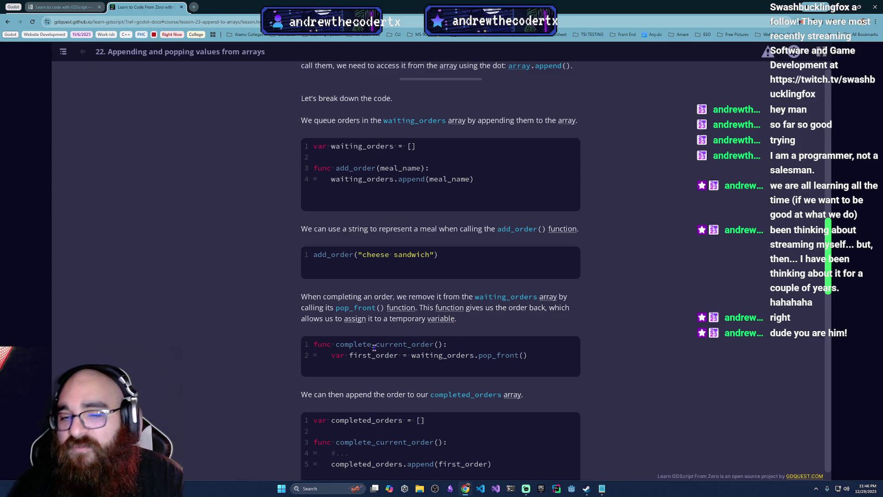
scroll(374, 348, down, 2)
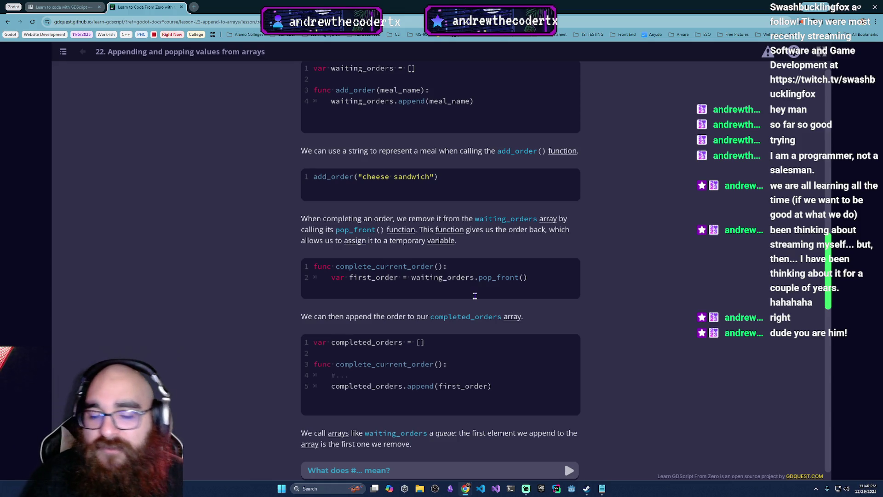
drag(349, 285, 404, 286)
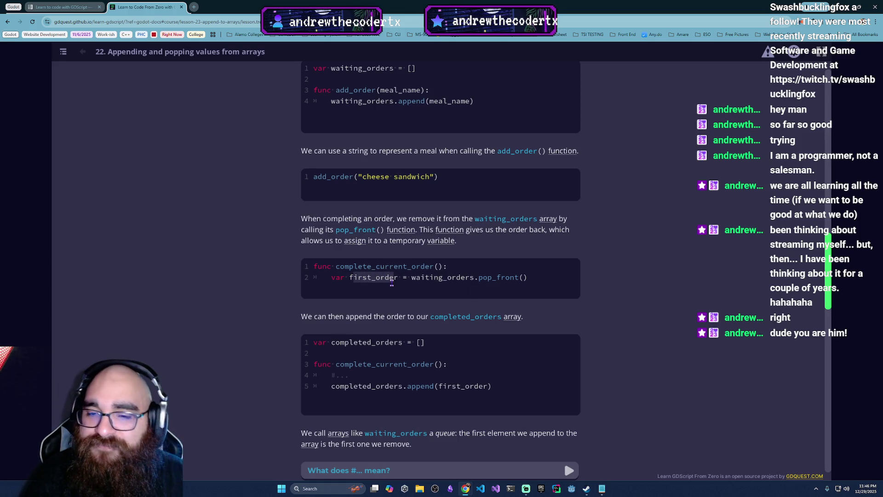
click(391, 282)
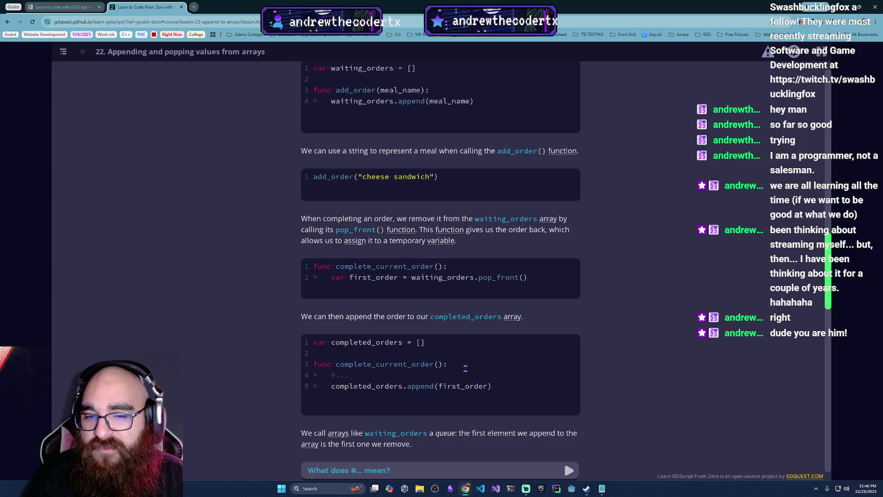
- Highlight the completed_orders declaration and complete_current_order function, then continue toward 'Using arrays as stacks'
mouse_move(319, 343)
mouse_down()
mouse_move(405, 368)
mouse_move(444, 347)
mouse_up()
mouse_move(314, 364)
mouse_down()
mouse_move(370, 372)
mouse_move(350, 375)
mouse_move(354, 389)
mouse_move(453, 388)
mouse_up()
click(379, 390)
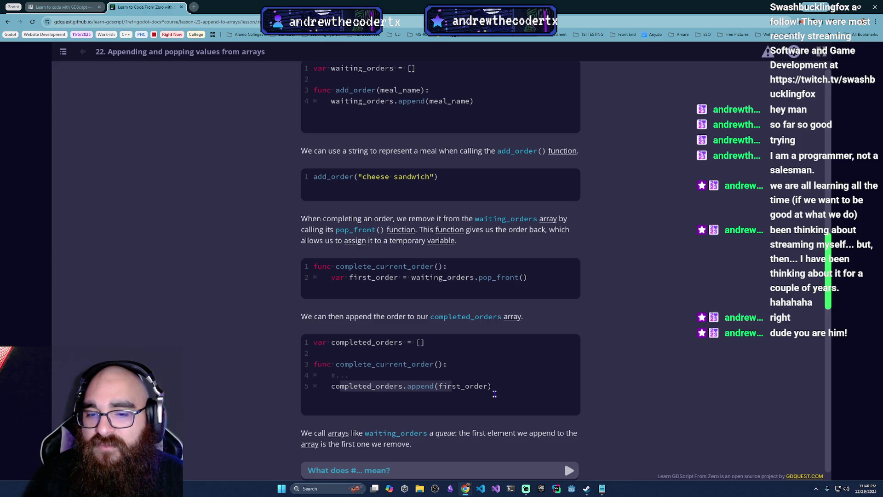
scroll(494, 394, down, 4)
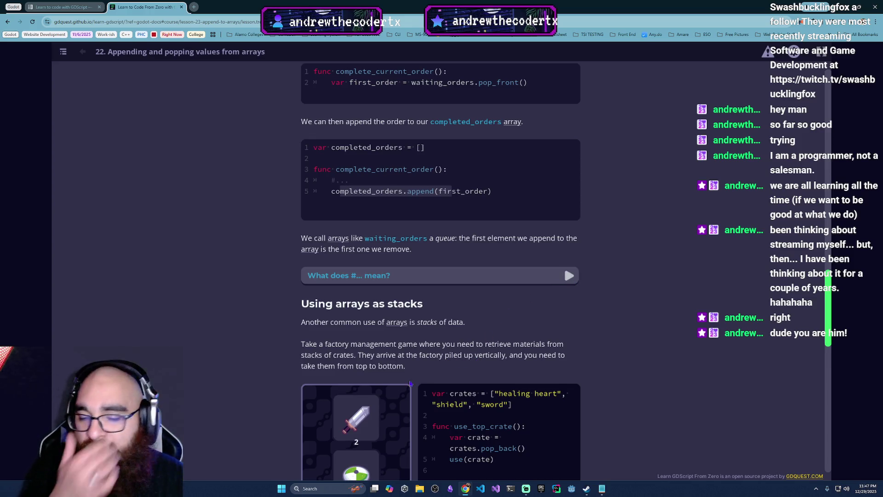
- Empty the crate stack with use_top_crate(), popping the sword, shield and healing heart
scroll(465, 366, down, 2)
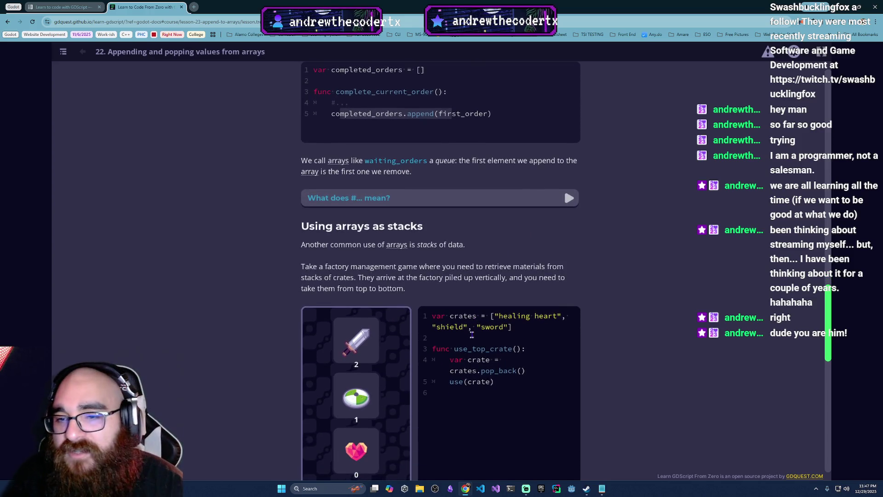
scroll(459, 349, down, 2)
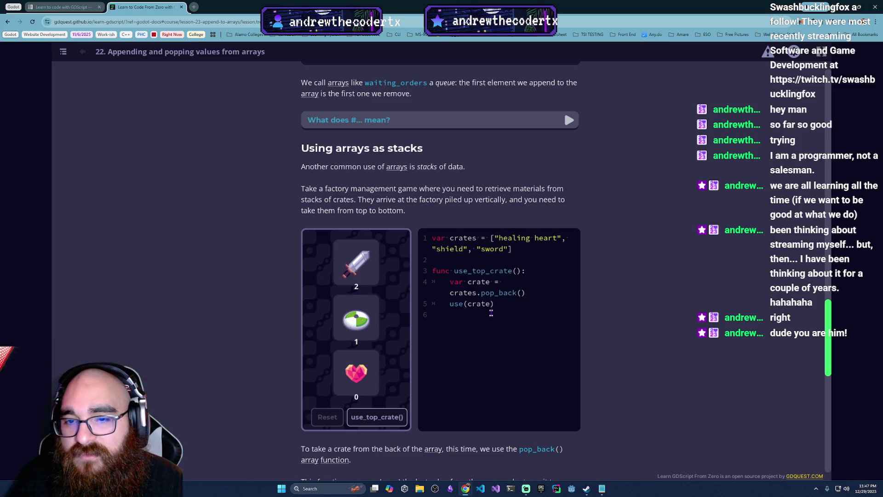
scroll(483, 300, down, 1)
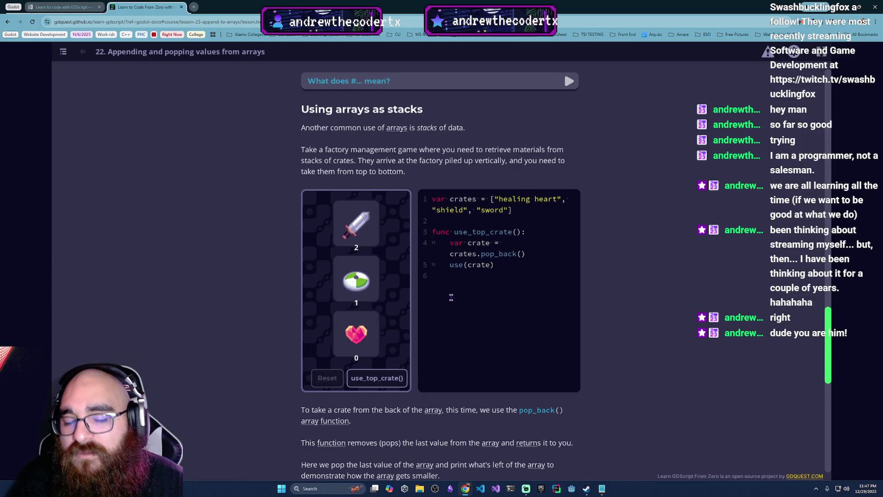
scroll(450, 324, up, 1)
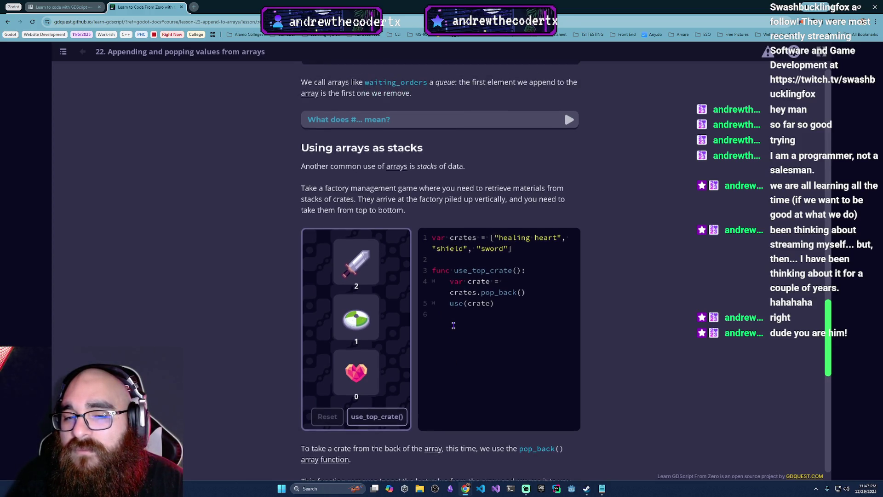
scroll(450, 324, down, 3)
click(377, 261)
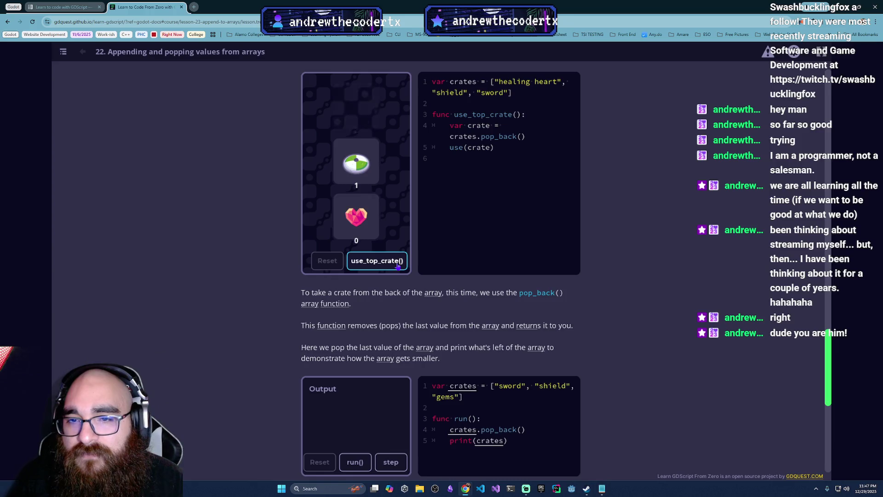
scroll(450, 346, up, 3)
click(398, 385)
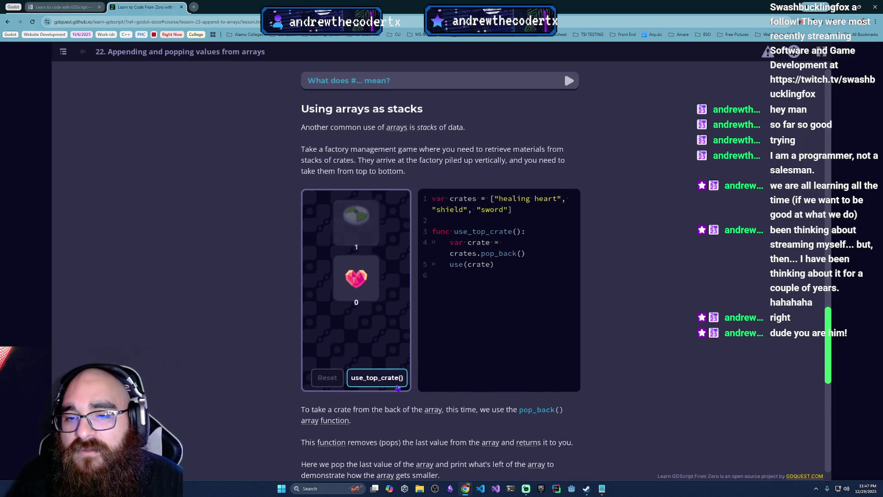
click(398, 387)
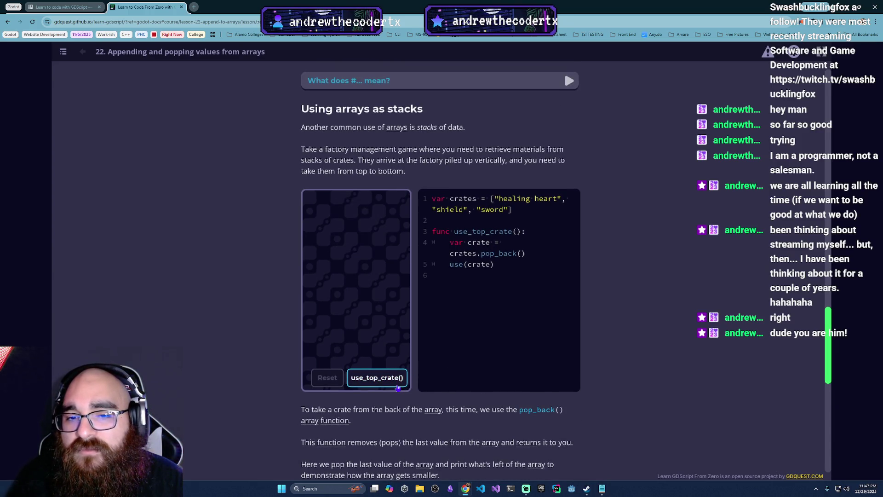
- Reset the crate stack and pop the sword crate off again
click(327, 377)
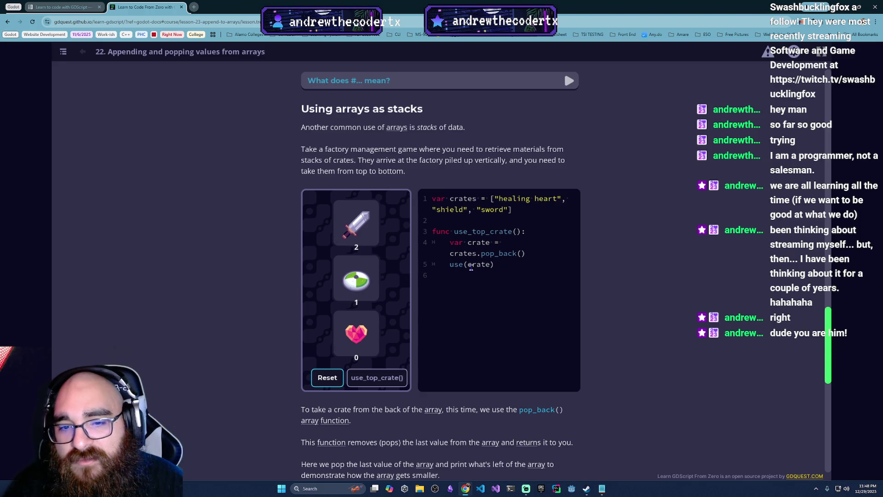
click(397, 375)
scroll(397, 396, down, 3)
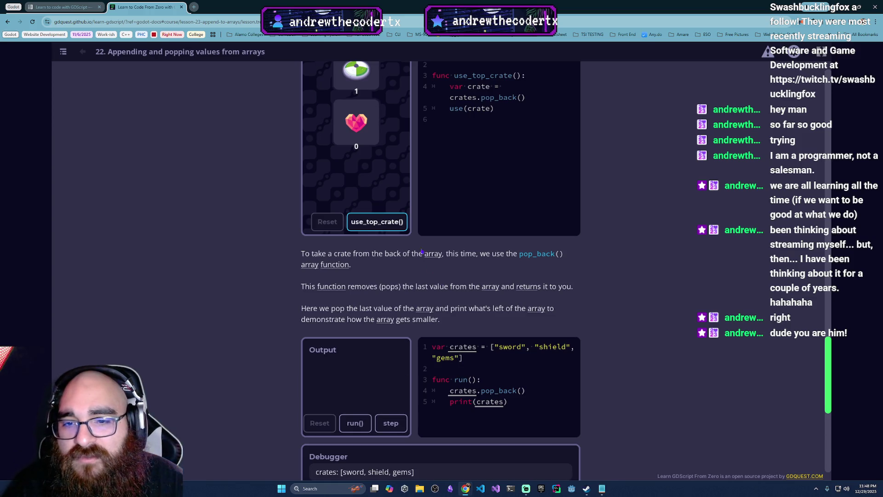
- Pop the shield and heart crates with use_top_crate(), leaving the stack empty
scroll(395, 411, up, 1)
click(376, 262)
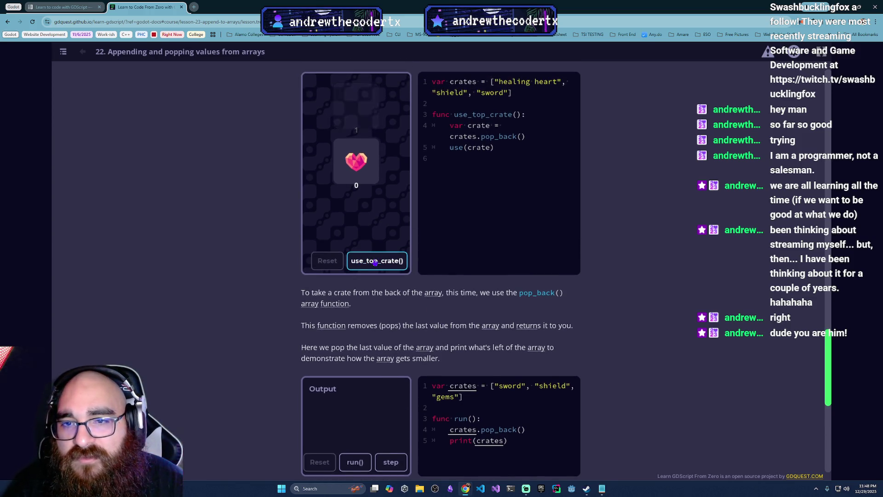
click(376, 261)
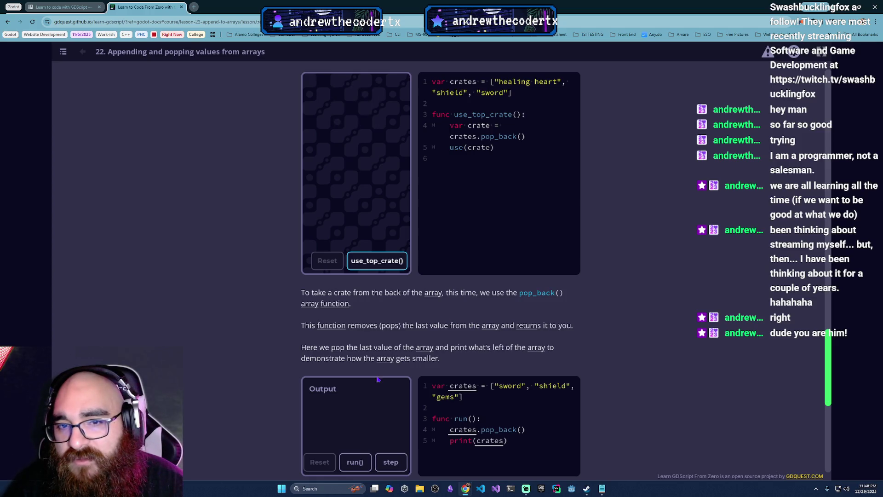
scroll(377, 378, down, 1)
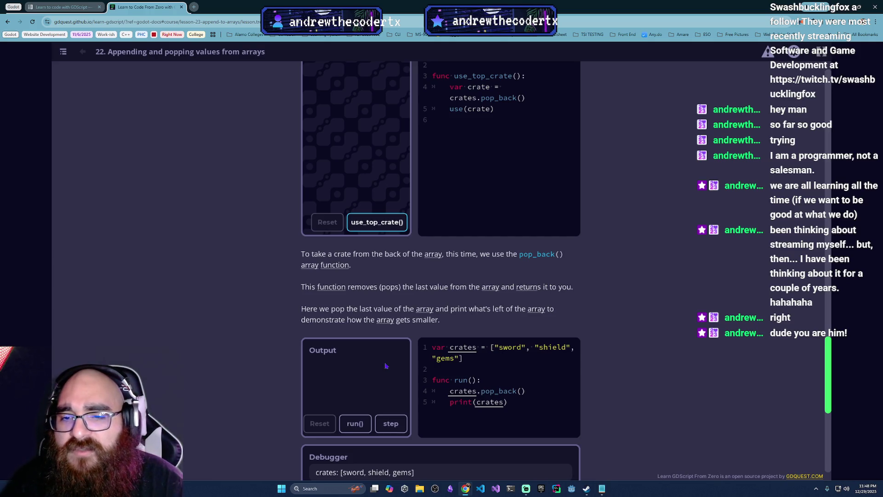
scroll(386, 365, down, 2)
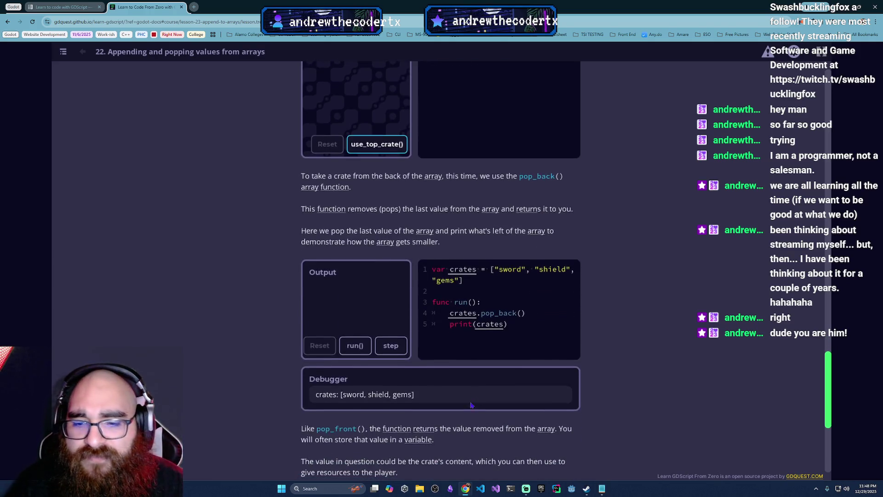
- Step through the pop_back() example line by line, restarting the step-through twice
click(386, 351)
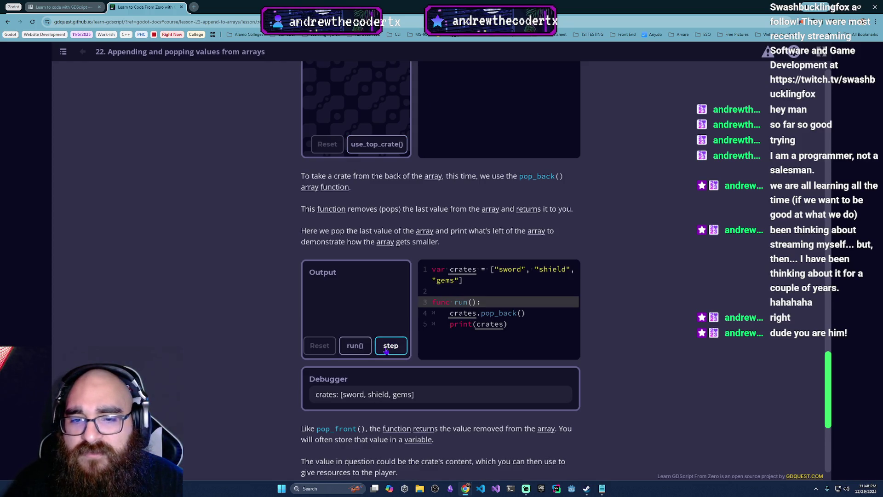
click(387, 351)
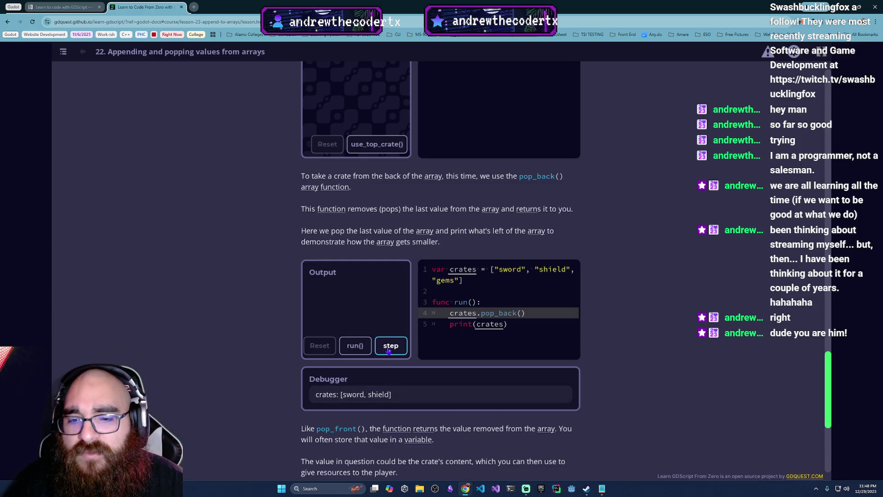
click(388, 351)
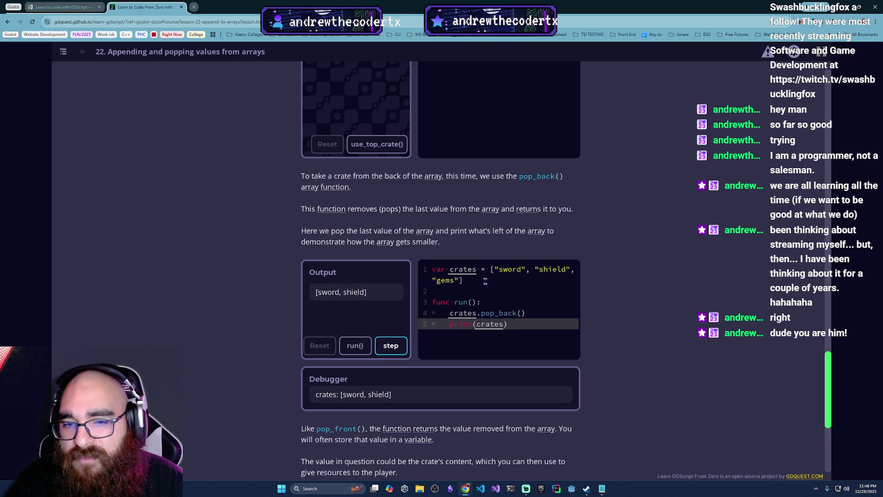
click(401, 342)
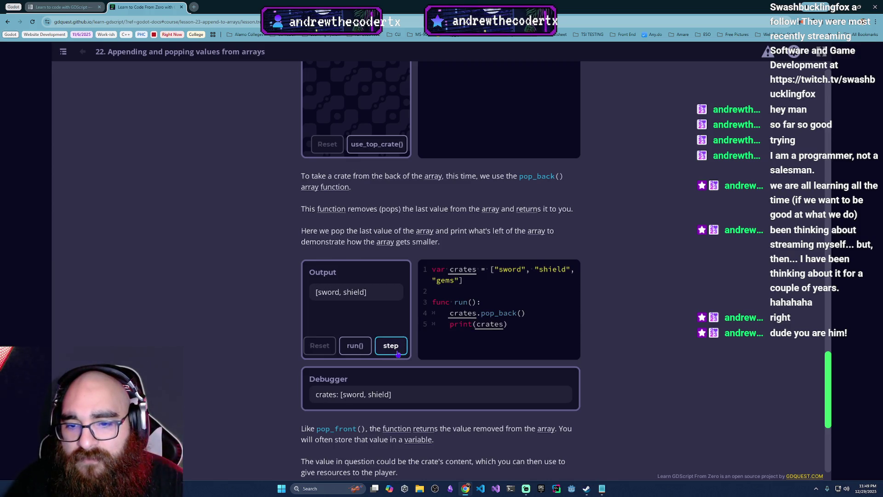
click(398, 353)
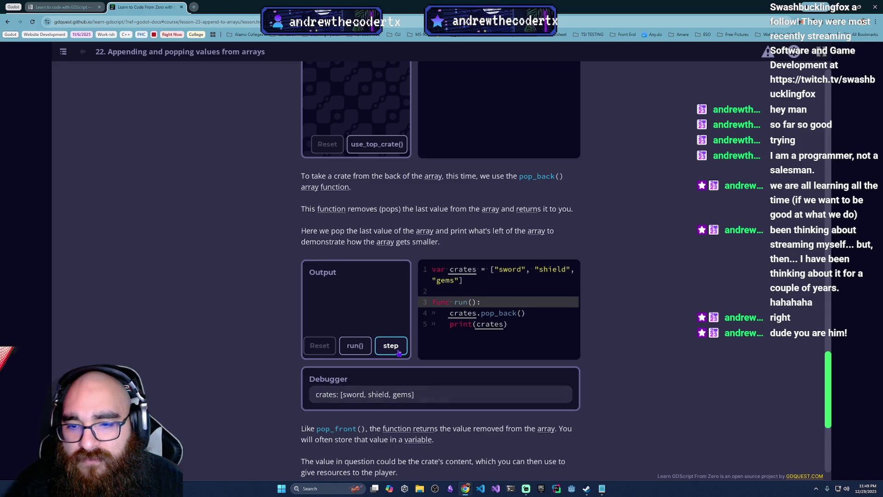
click(398, 352)
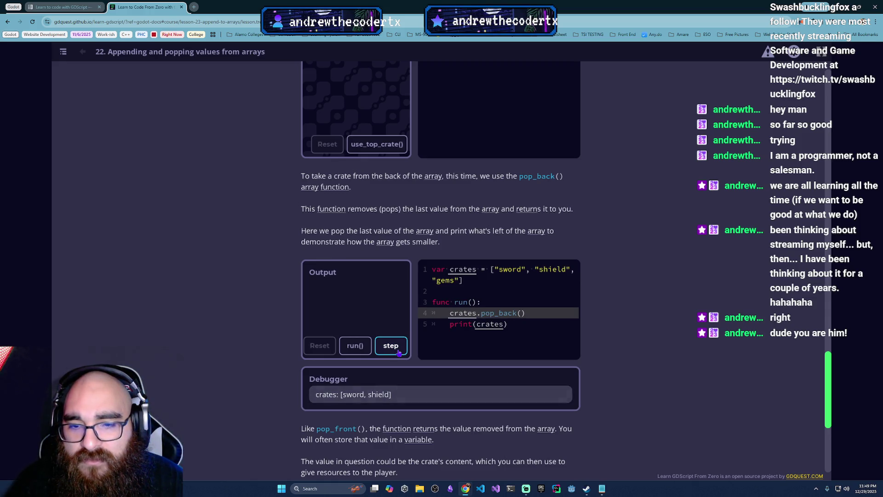
click(398, 353)
click(398, 353)
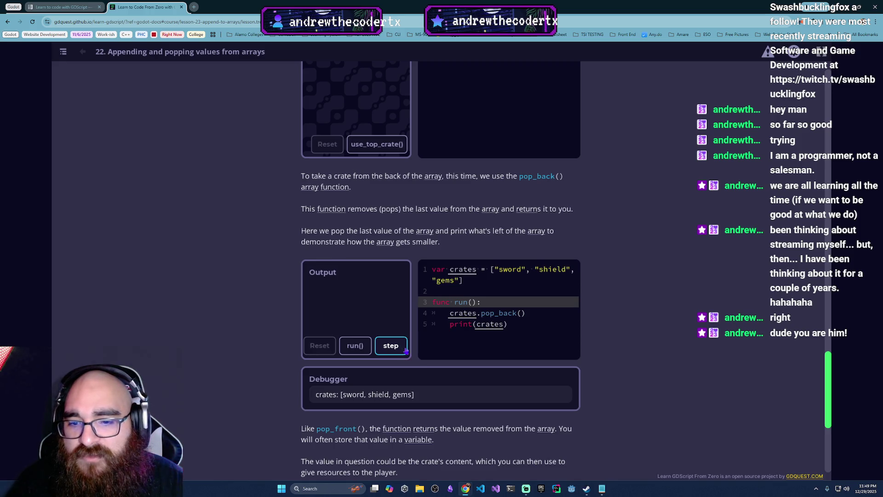
- Try popping another crate from the already empty stack
scroll(535, 152, up, 4)
click(377, 338)
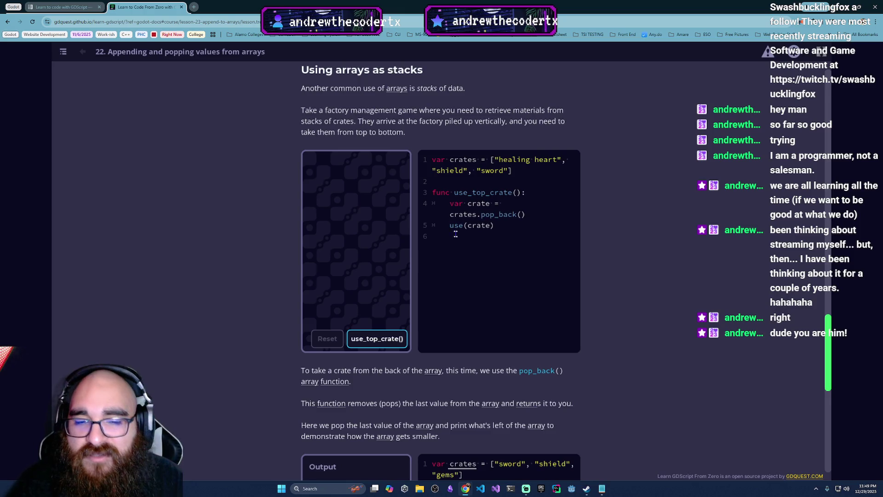
scroll(341, 186, down, 8)
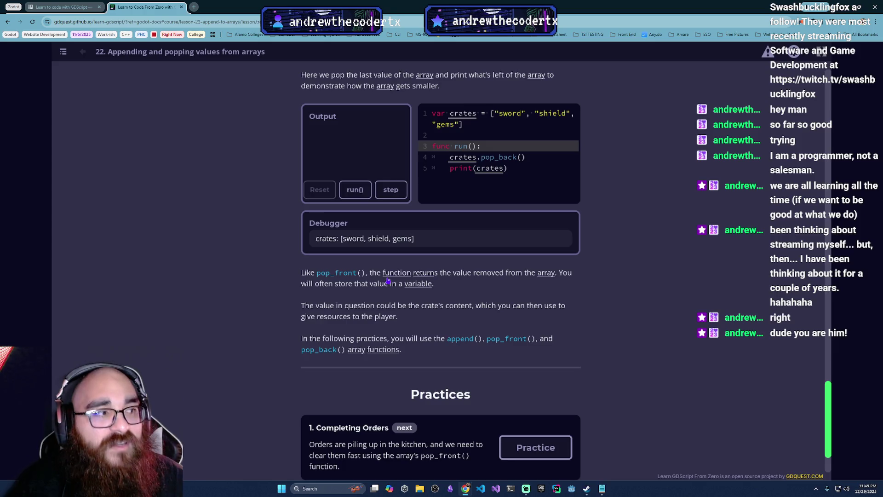
- Run the pop_back() example to leave [sword, shield], then open the Completing Orders practice
scroll(409, 285, up, 2)
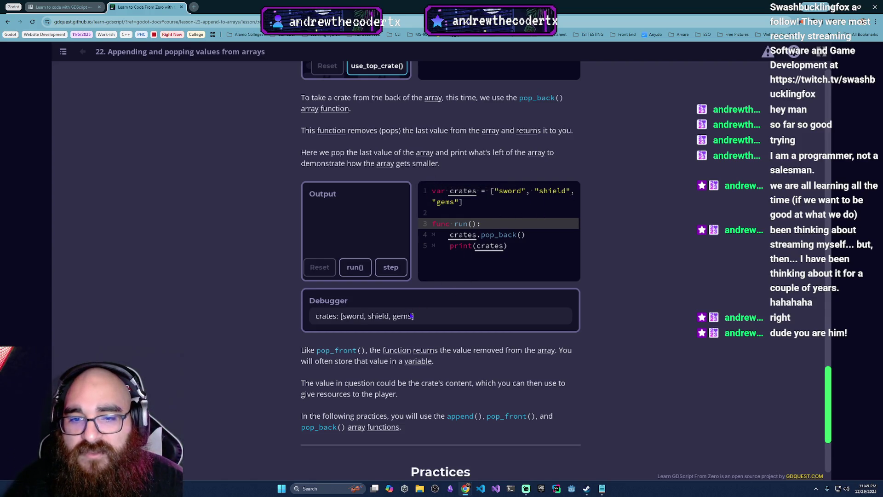
click(385, 268)
click(386, 269)
click(385, 269)
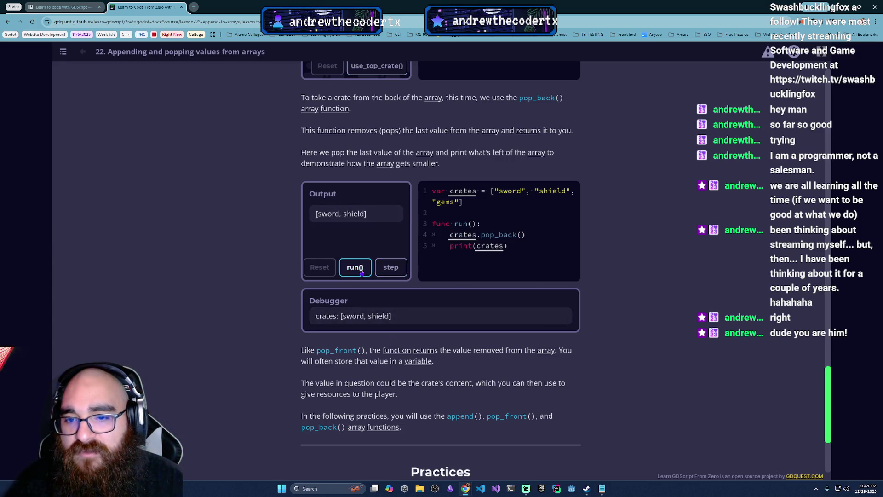
scroll(299, 254, down, 3)
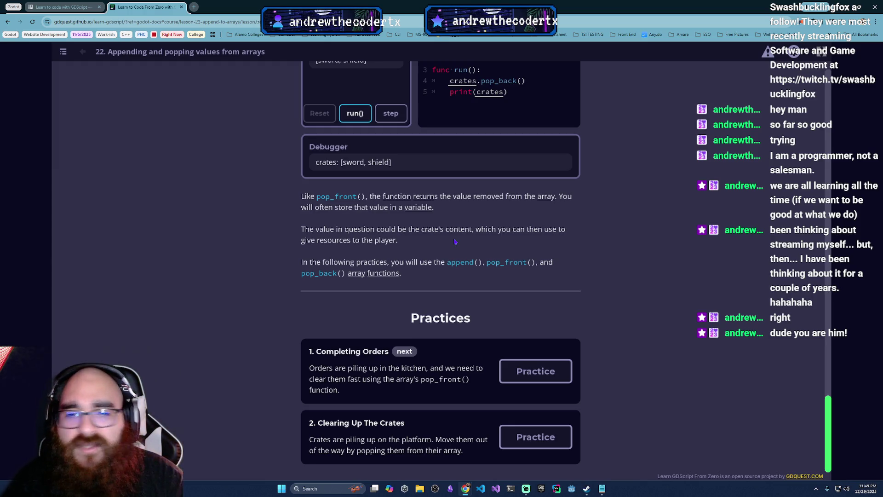
click(535, 374)
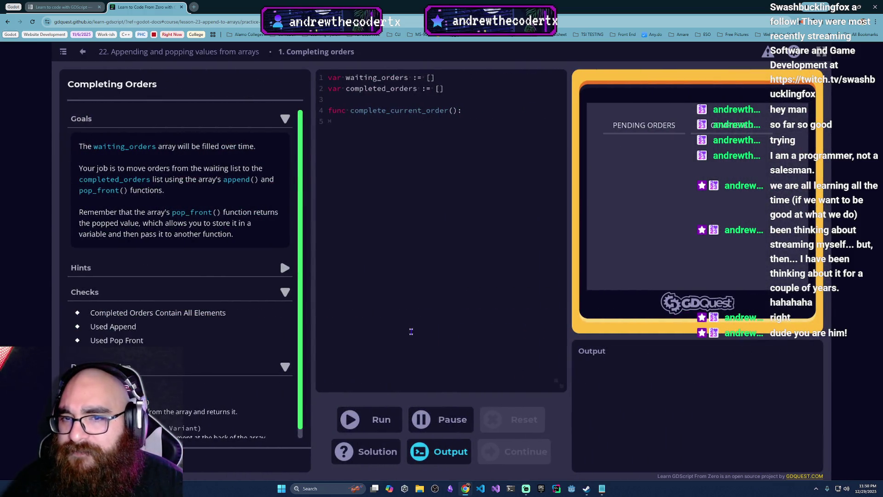
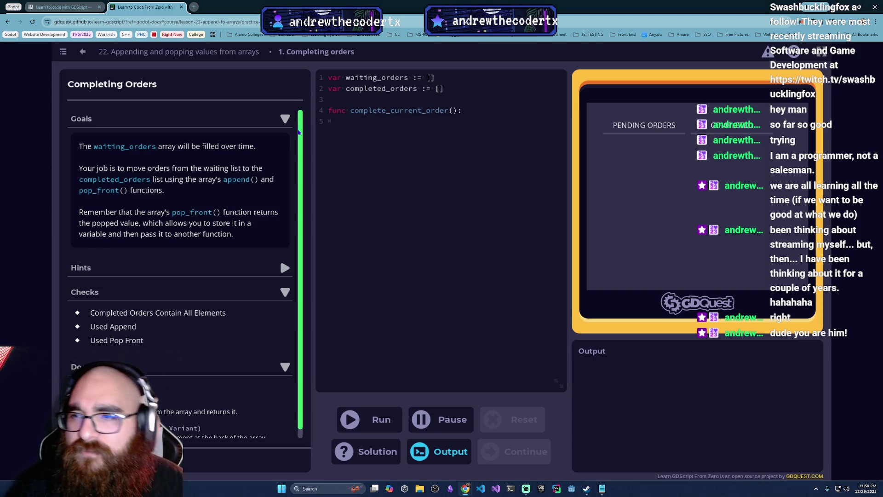
- Leave the practice and scroll up to lesson 22's waiting_orders/completed_orders code example
click(83, 52)
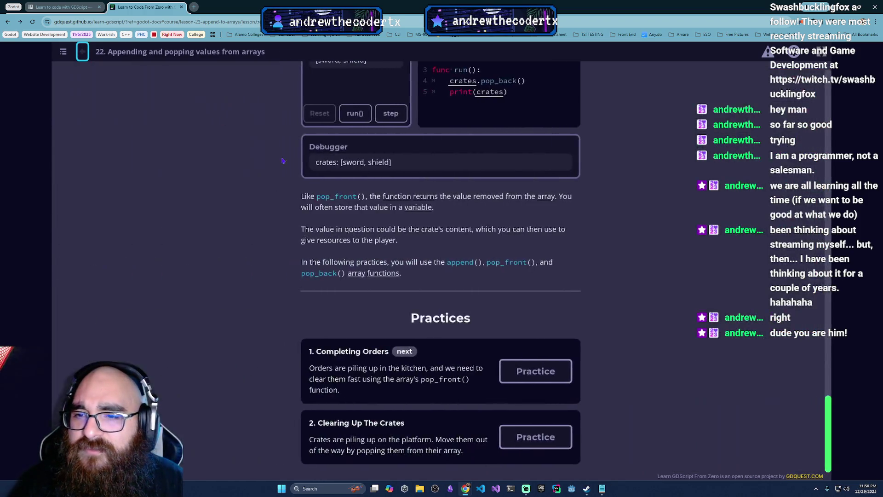
scroll(530, 289, up, 5)
scroll(530, 290, up, 12)
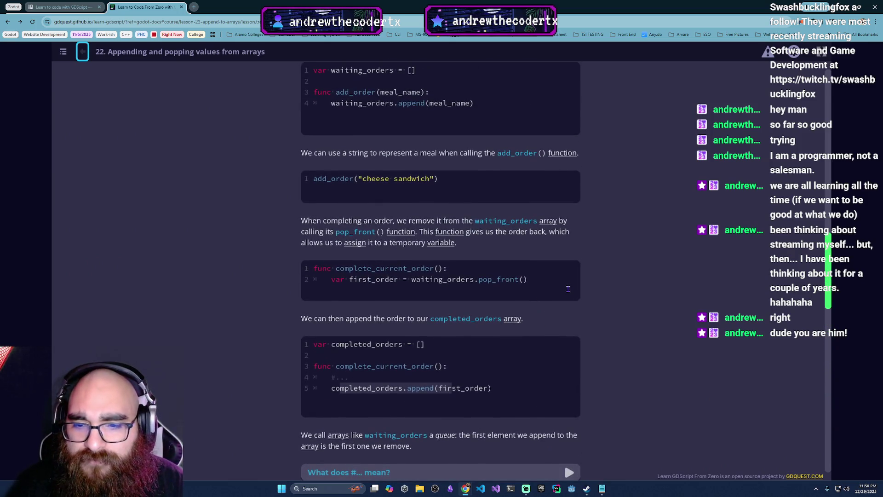
scroll(568, 288, up, 8)
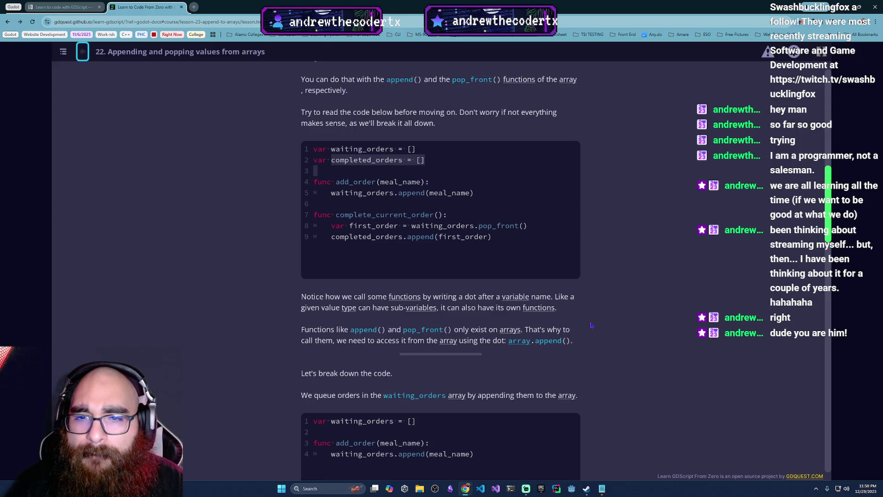
scroll(585, 318, up, 2)
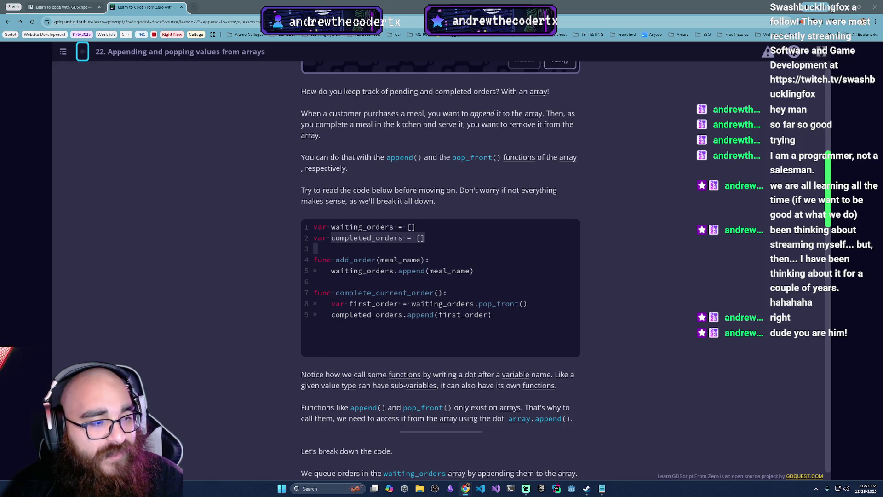
key(alt+Tab)
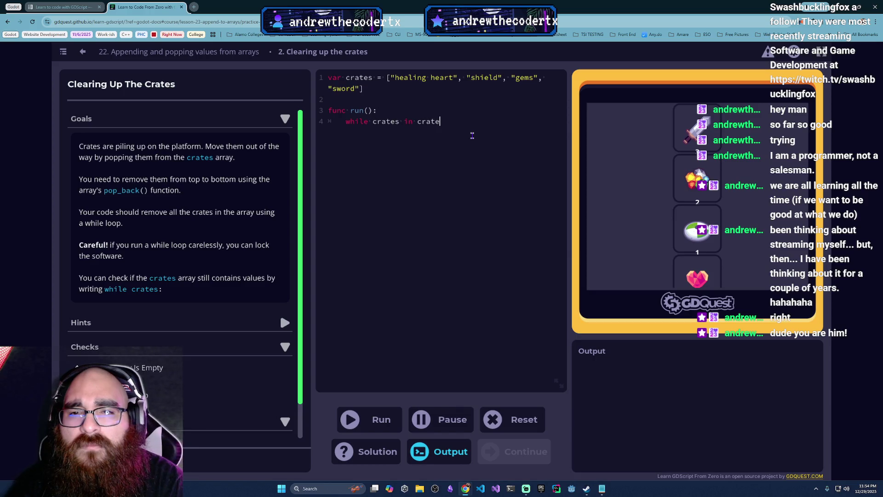
- Finish the while line and add crates.popback(crate) as its body, then run it
text(:)
key(Return)
click(367, 424)
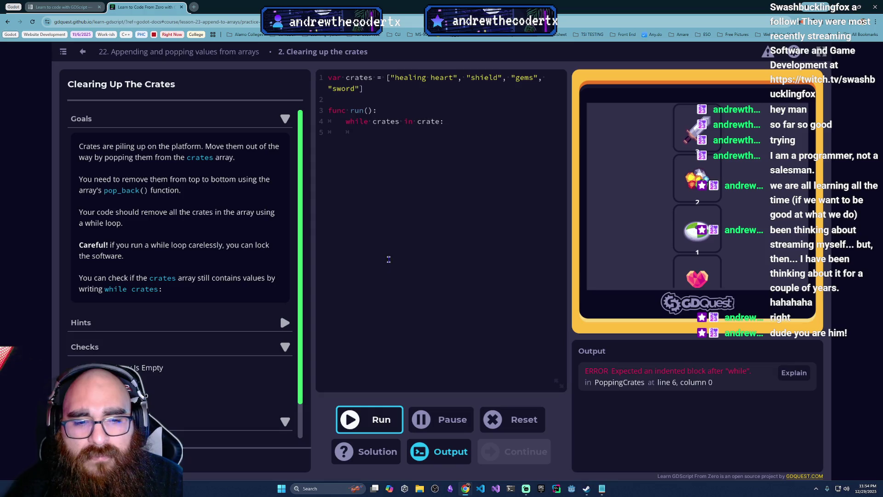
click(418, 127)
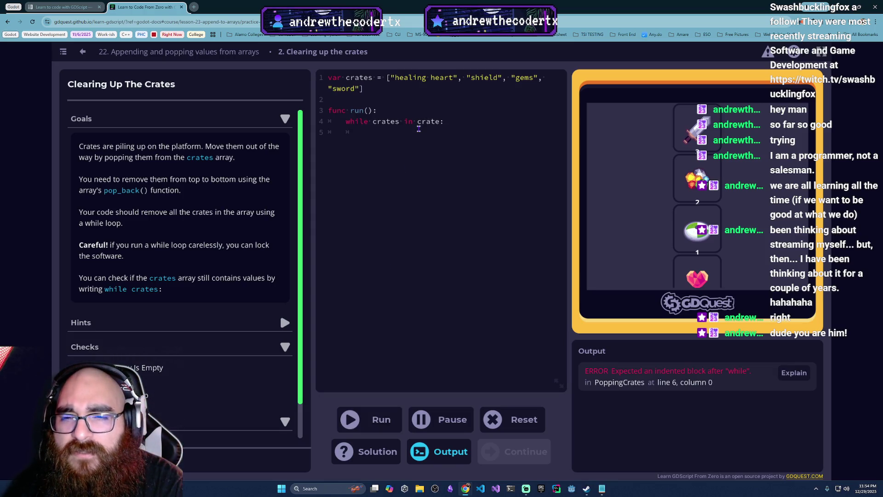
text(pop)
key(BackSpace)
key(BackSpace)
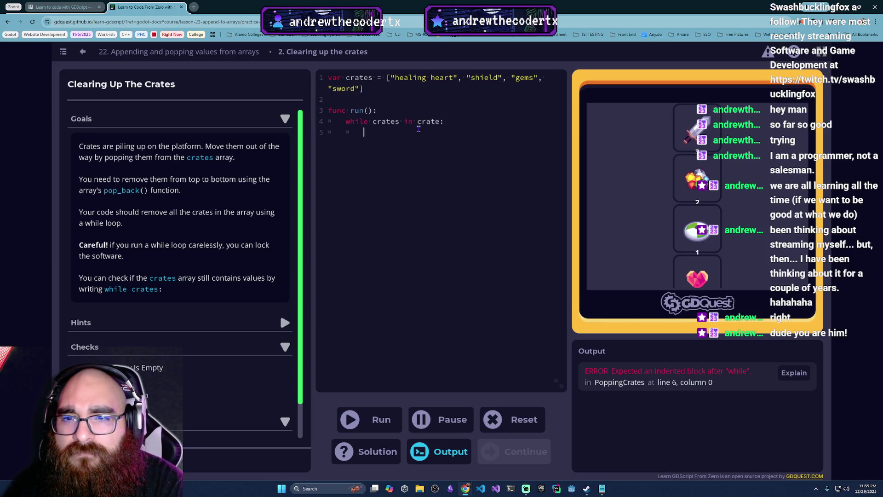
text(crates.popback)
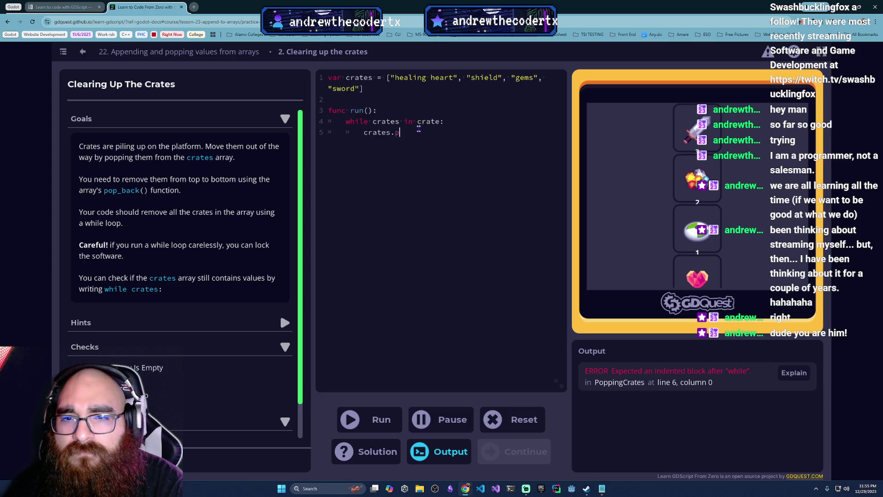
text((crate)
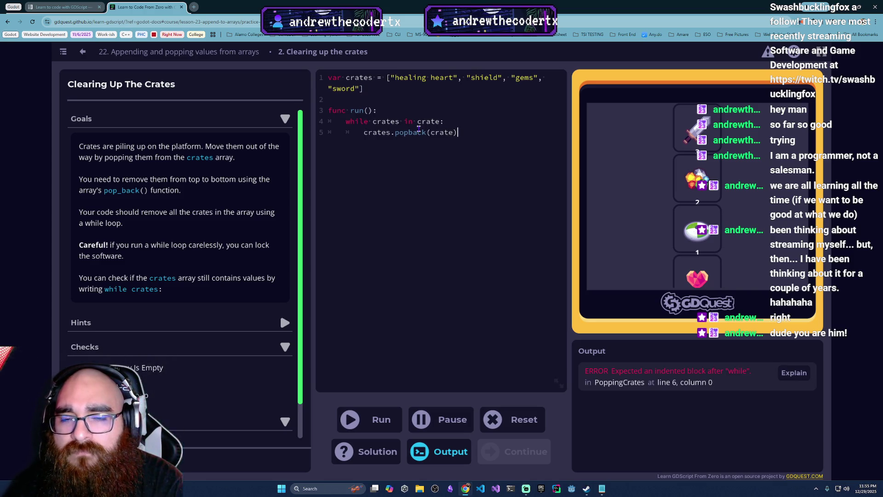
click(389, 417)
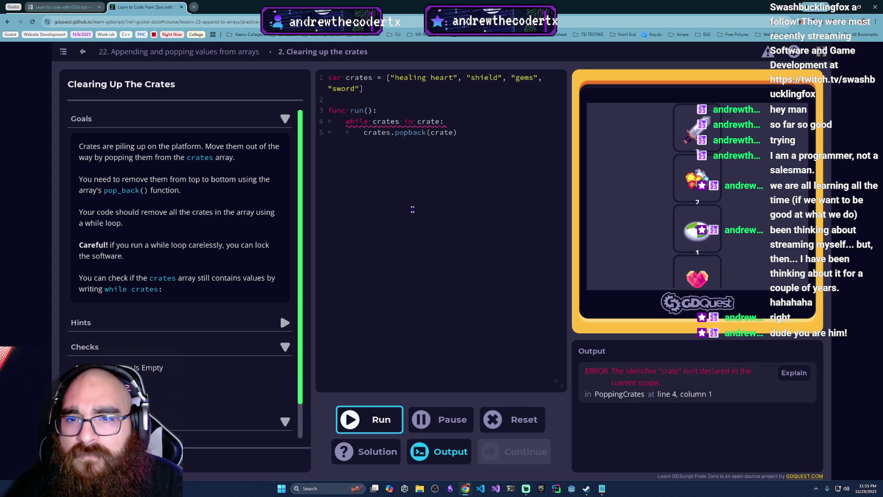
- Correct the loop condition on line 4 so the loop variable reads crate
mouse_move(414, 122)
key(Tab)
text(crates.popback(crate))
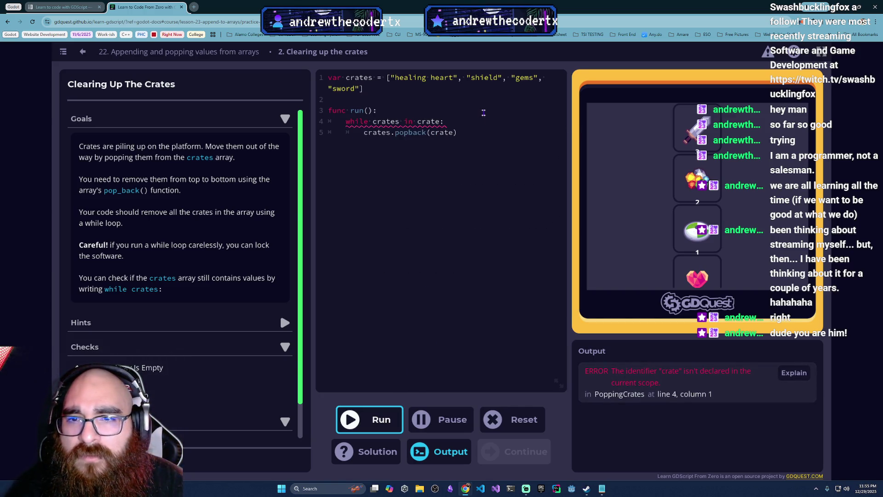
click(444, 122)
text(s)
click(400, 121)
key(BackSpace)
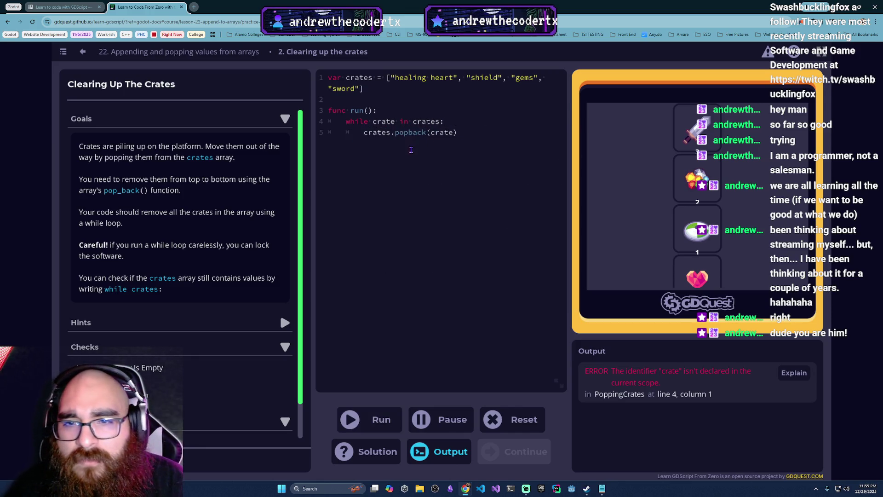
- Rerun the code and read the explanation of the undeclared 'crate' error on line 4
click(369, 420)
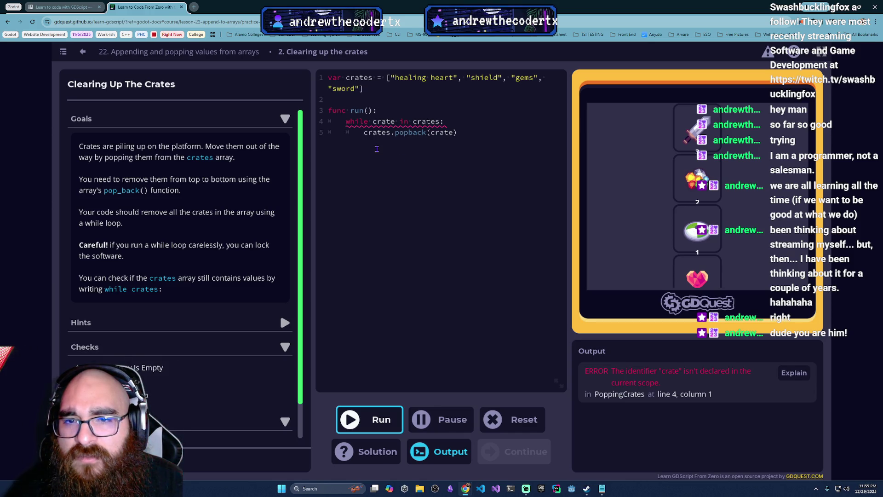
mouse_move(350, 122)
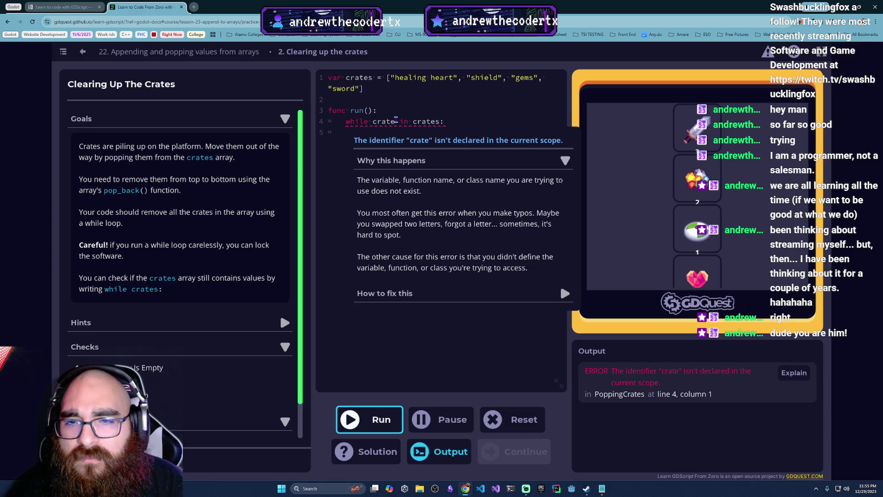
mouse_move(396, 116)
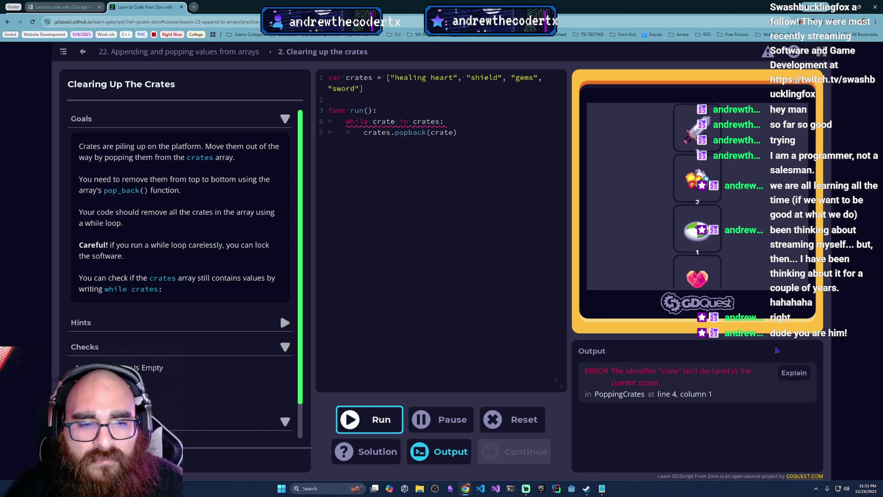
click(795, 374)
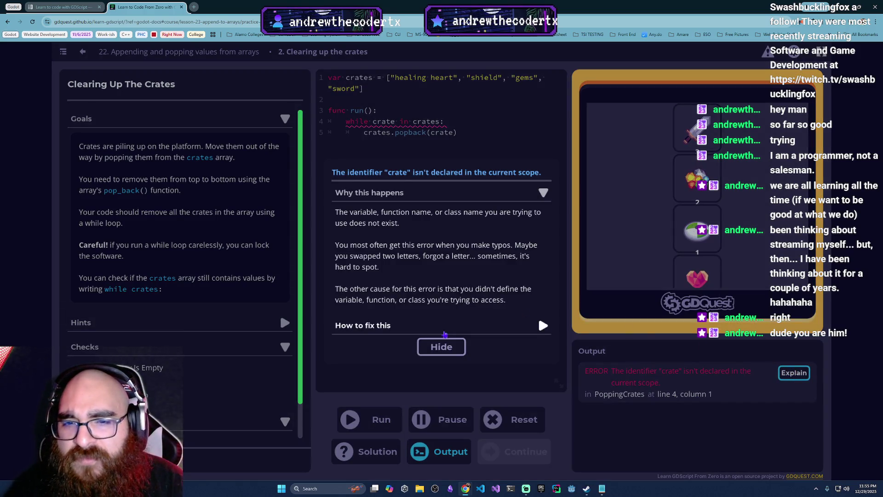
click(436, 348)
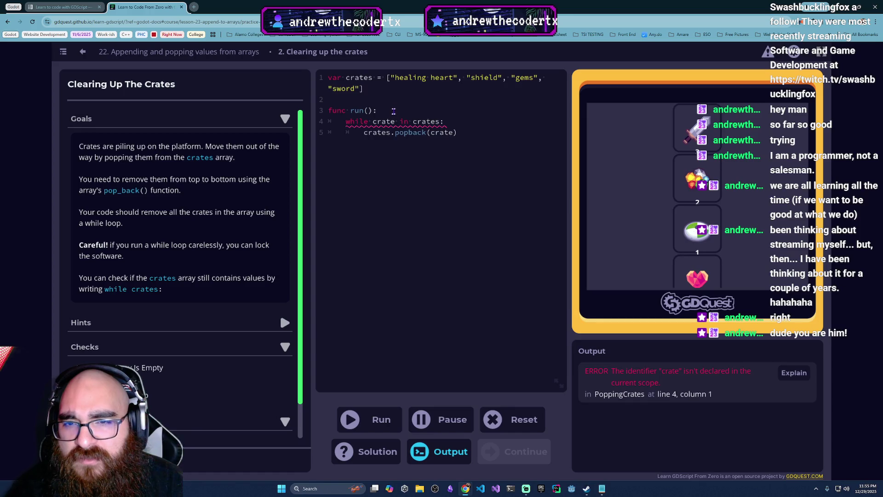
drag(469, 132, 346, 121)
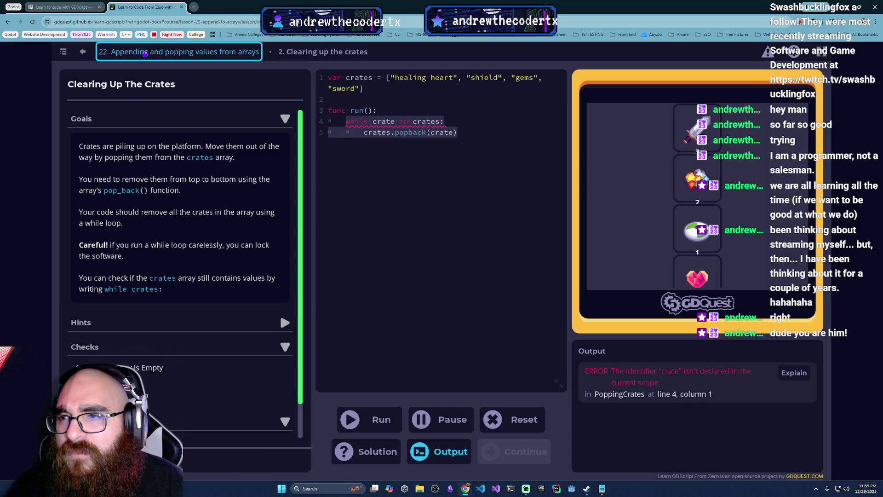
- Return to lesson 22 and open the Completing Orders practice from the Practices list
click(138, 51)
scroll(413, 310, down, 5)
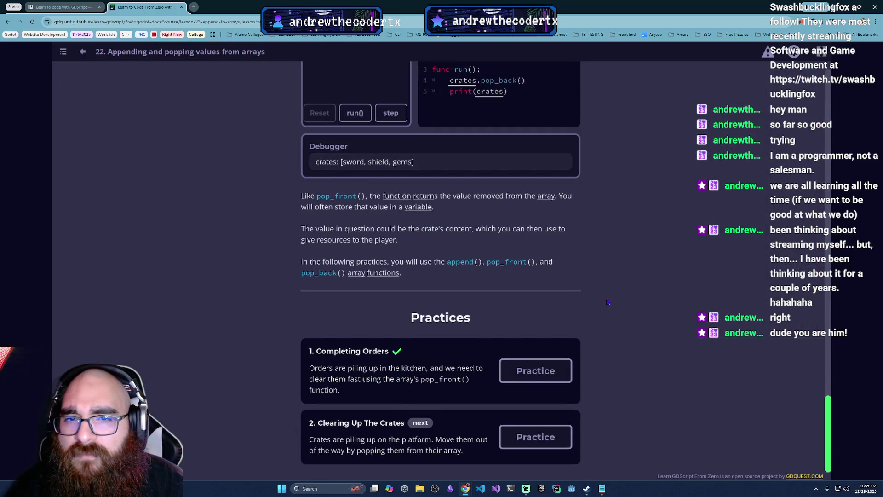
scroll(664, 317, up, 3)
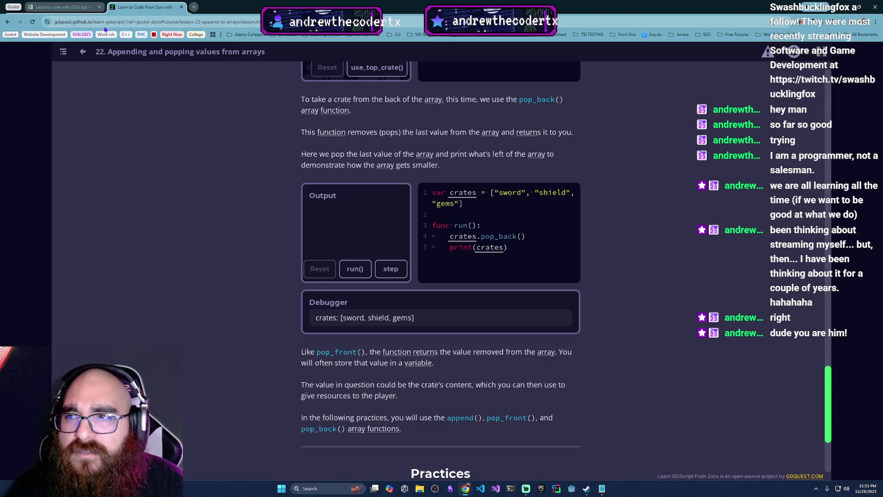
scroll(559, 443, down, 3)
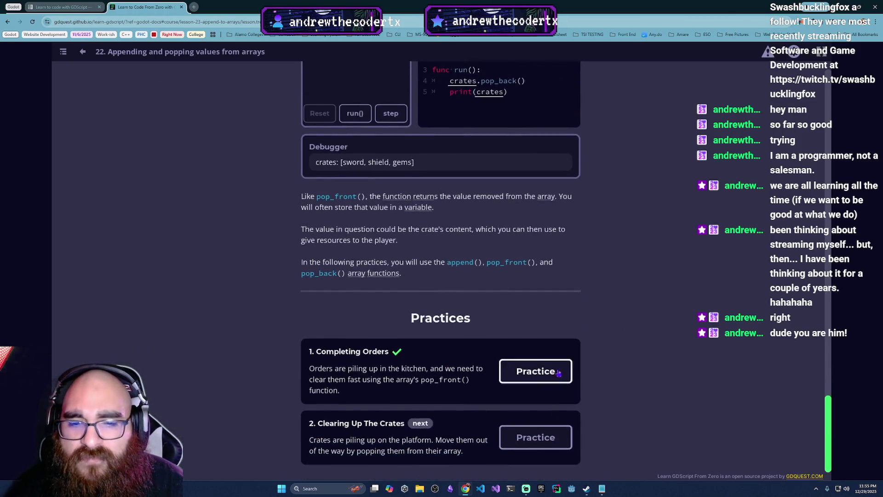
click(548, 371)
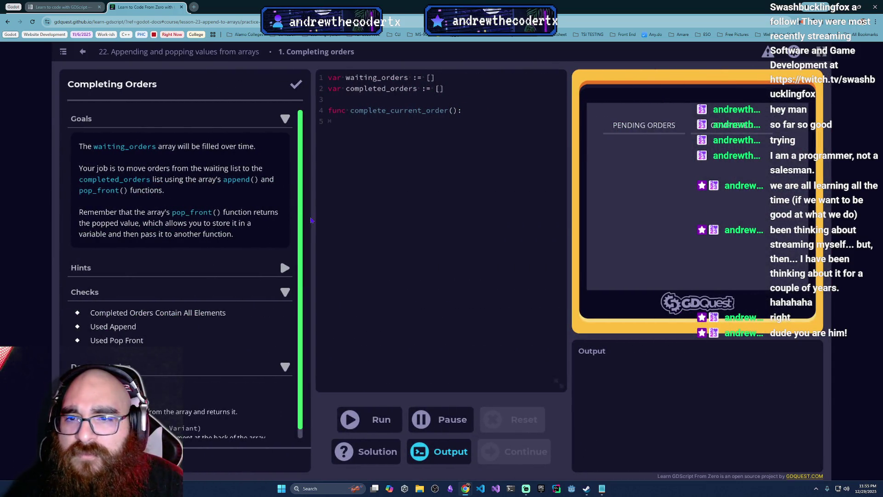
- Pop the first waiting order into first_order, append it to completed_orders, and pass the checks
click(451, 152)
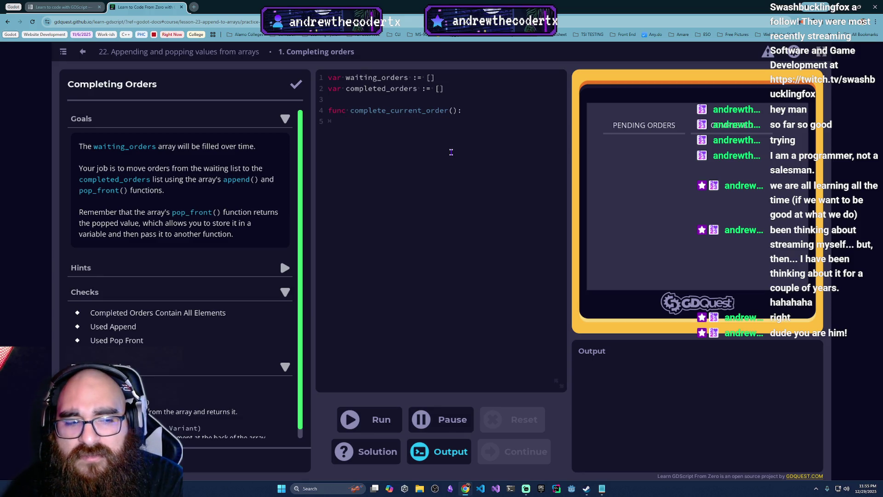
text(var firs)
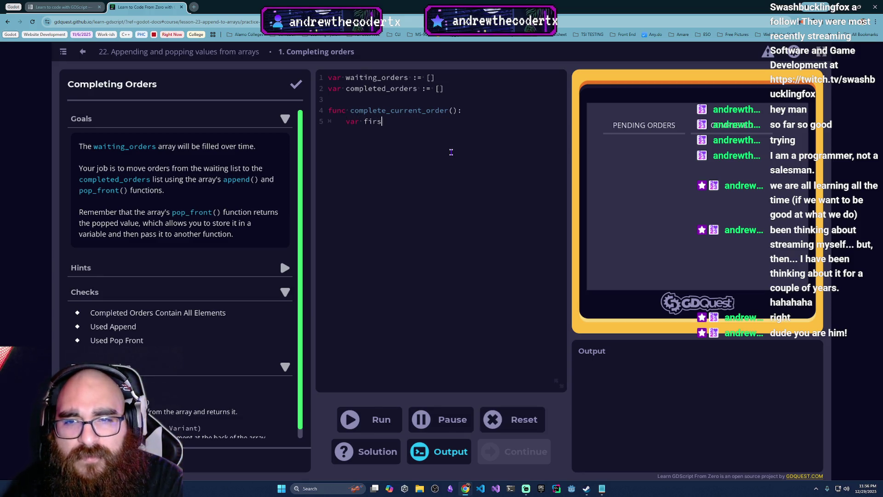
text(t_order)
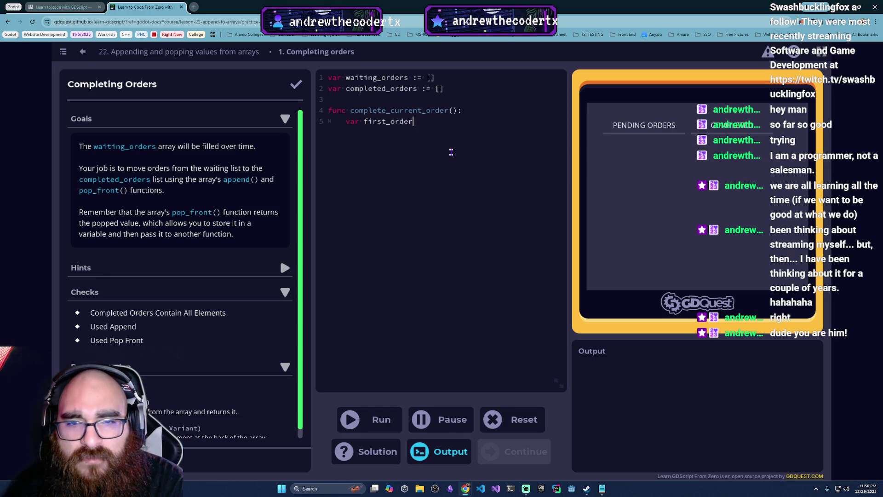
text( = waitin)
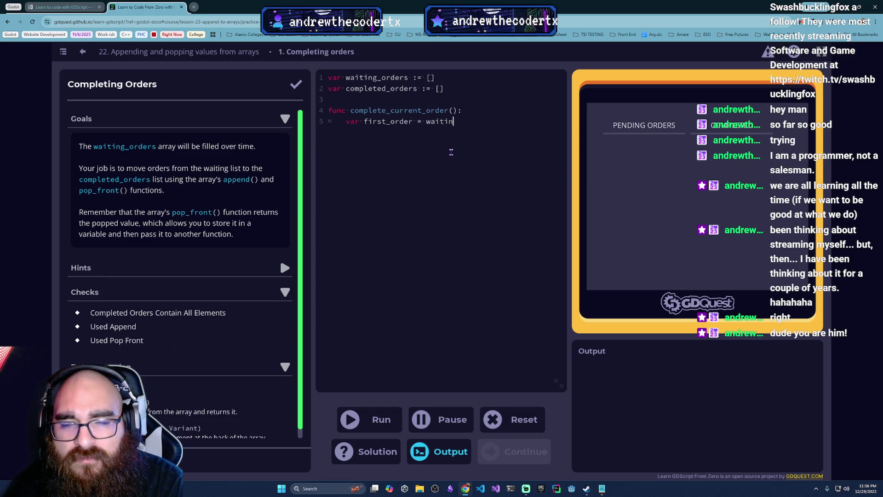
text(g_ord)
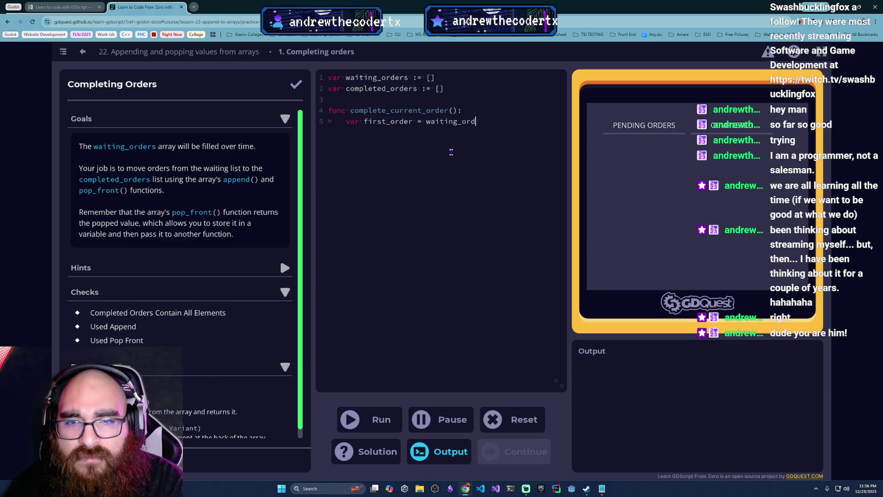
text(ers.pop)
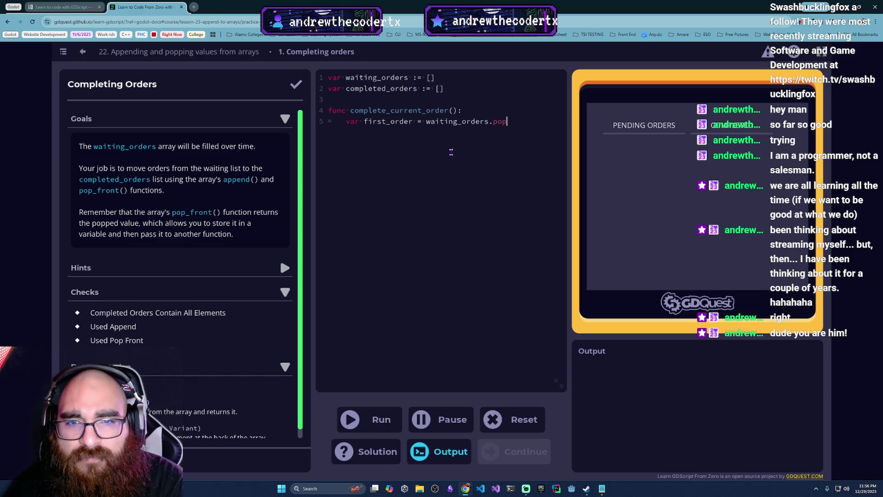
text(_f)
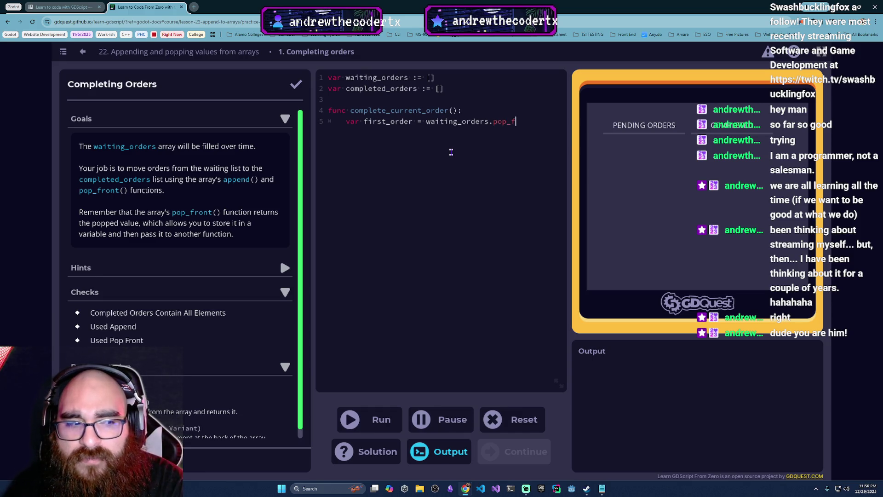
text(ront())
key(Return)
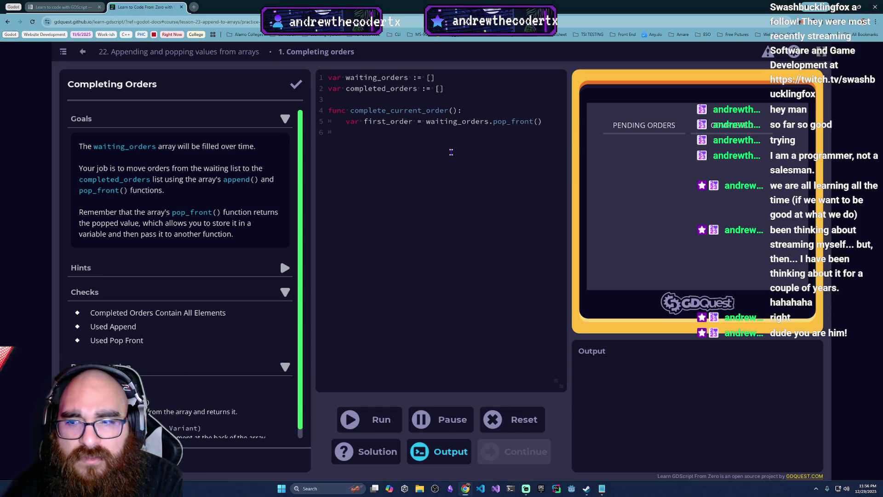
text(compl)
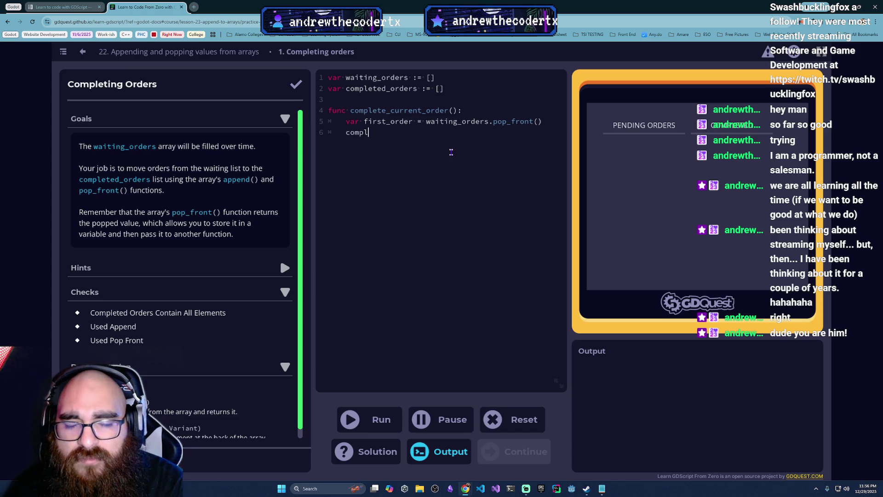
text(eted_or)
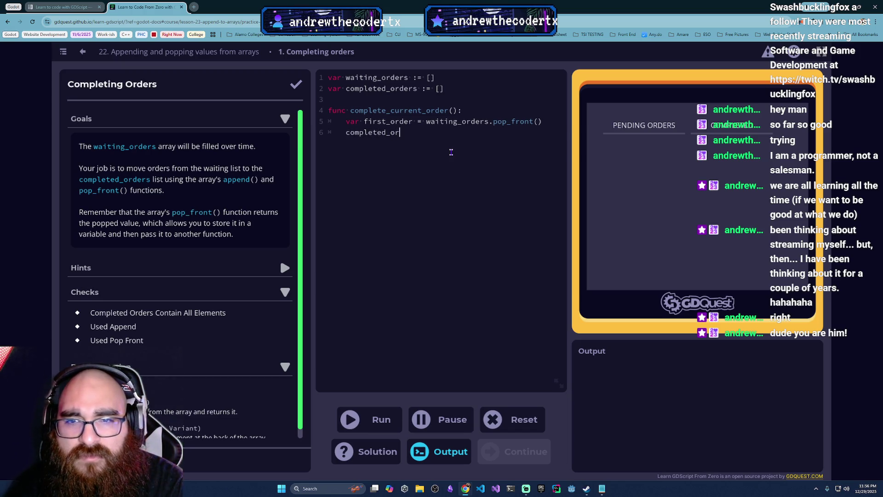
text(ders.)
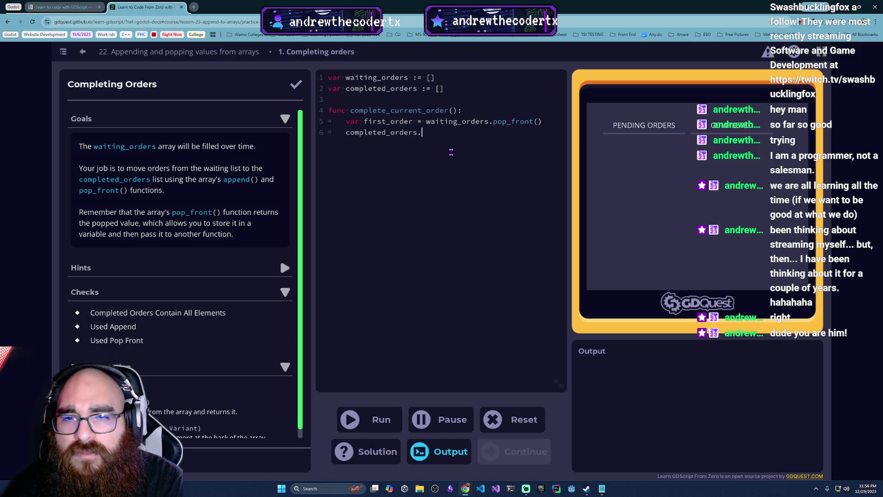
text(append(first_ord)
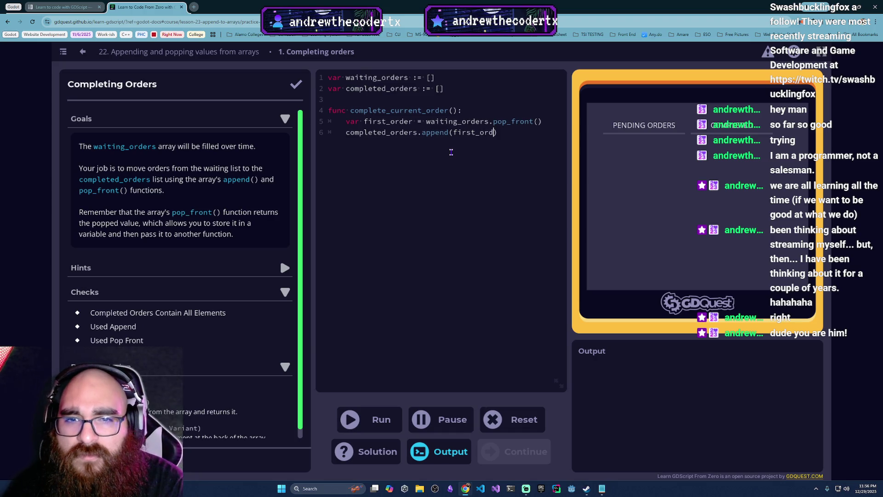
text(er))
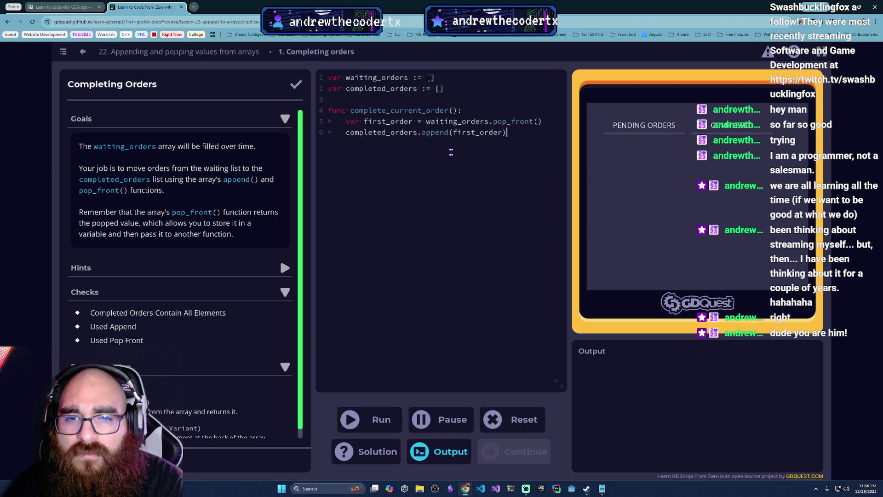
click(356, 419)
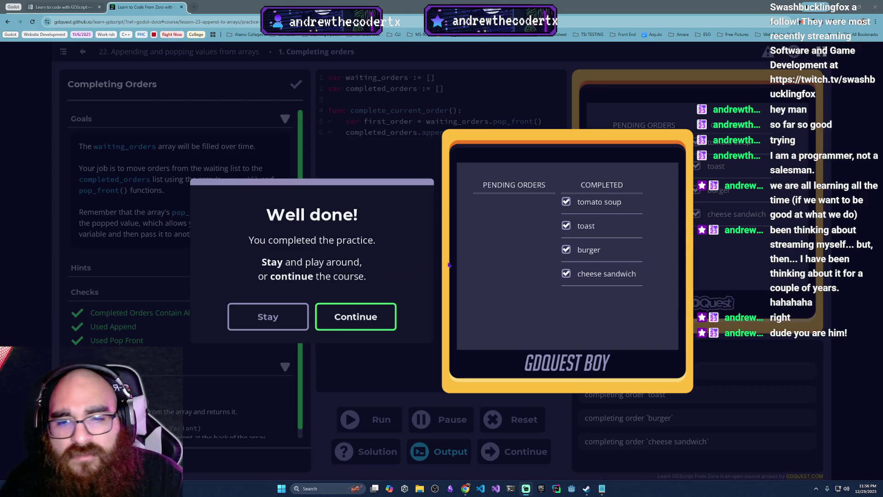
click(362, 311)
text(while)
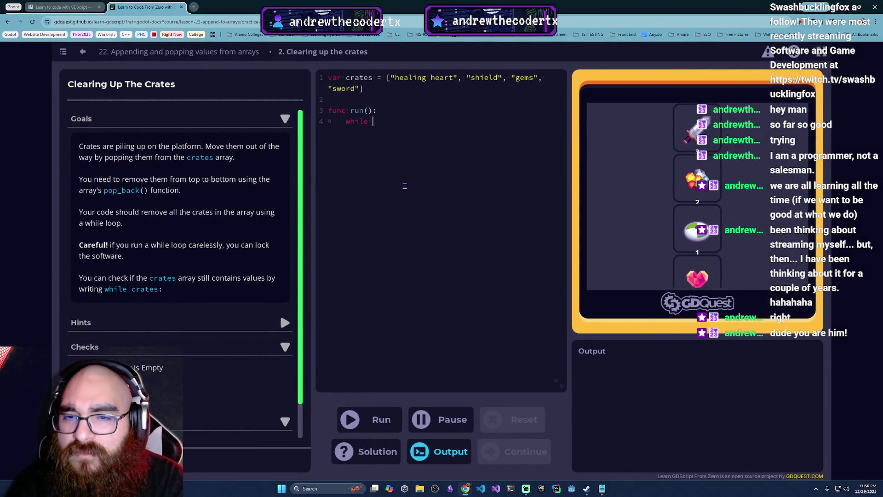
- Start the loop condition with 'while c' on line 4 and expand the hints list
text(c)
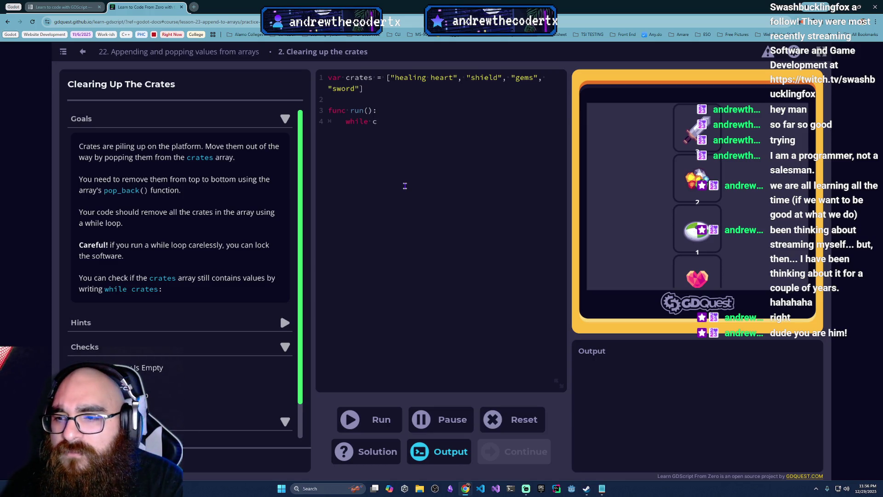
click(283, 322)
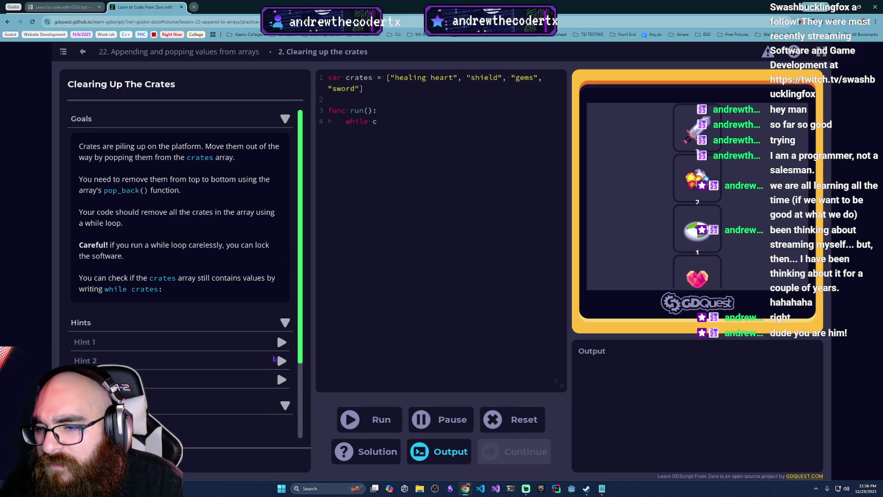
- Reveal Hints 1, 2 and 3, then continue line 4 toward 'while crates:'
click(281, 342)
click(281, 381)
scroll(281, 406, down, 1)
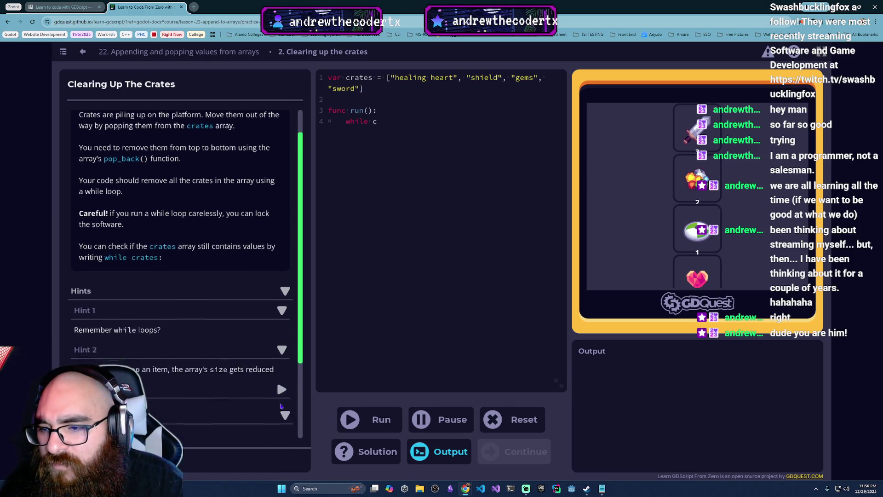
click(280, 381)
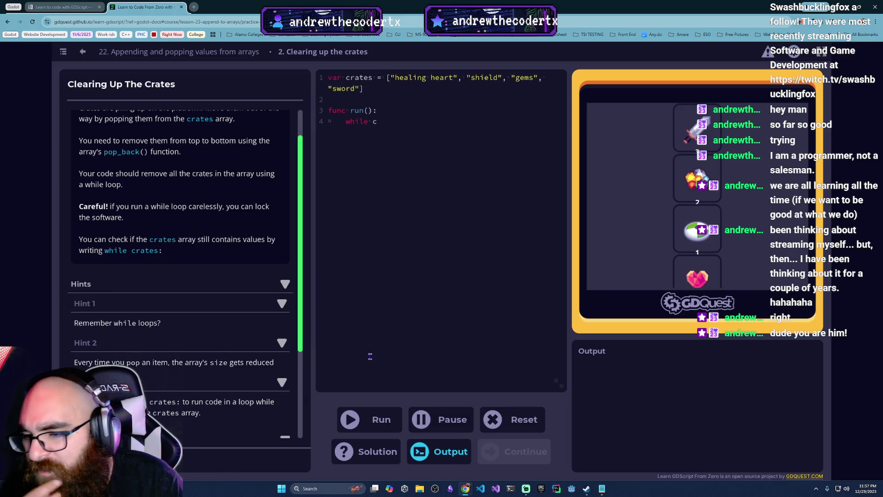
text(rat)
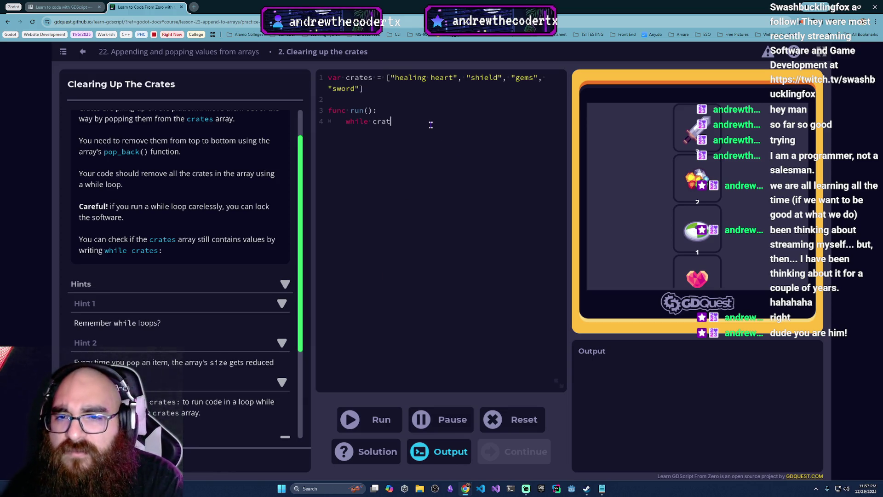
text(es:)
- Add crates.pop_back() under 'while crates:' and run it, getting an indentation error
key(Return)
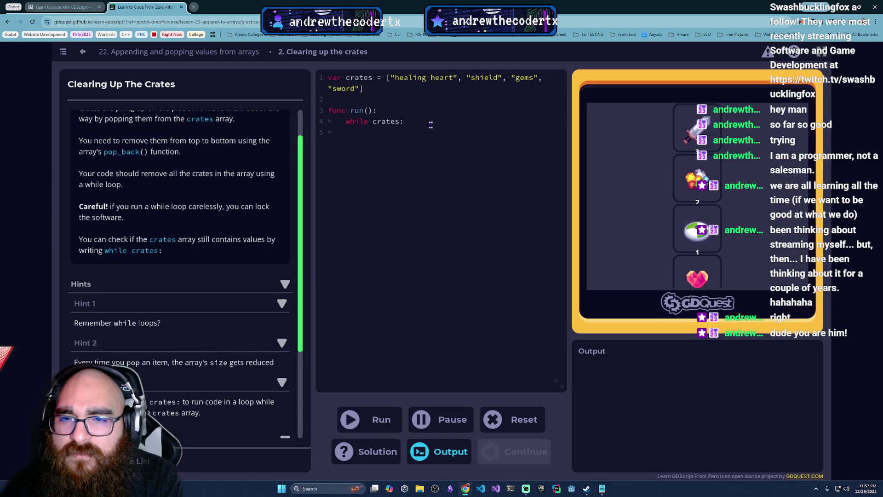
text(crates.)
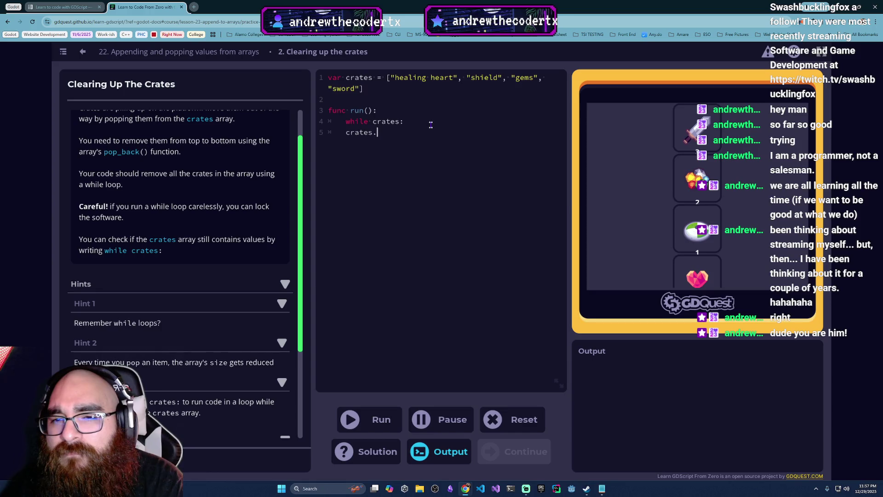
text(pop)
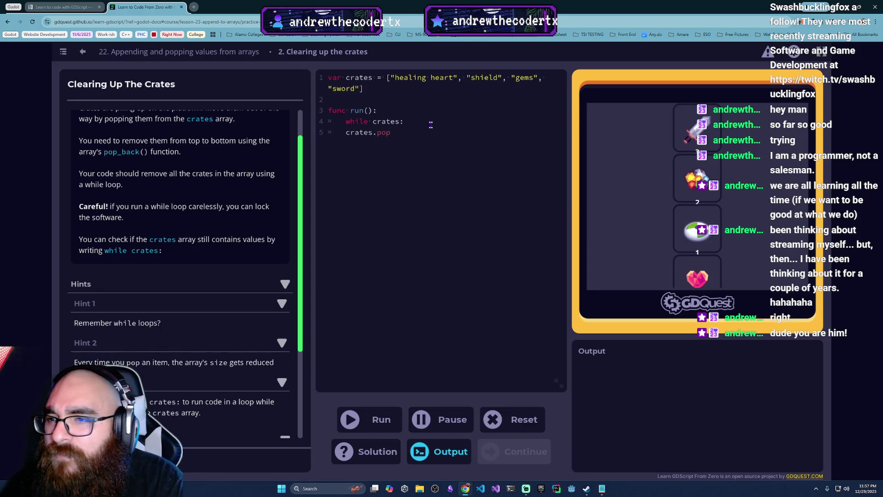
text(_back())
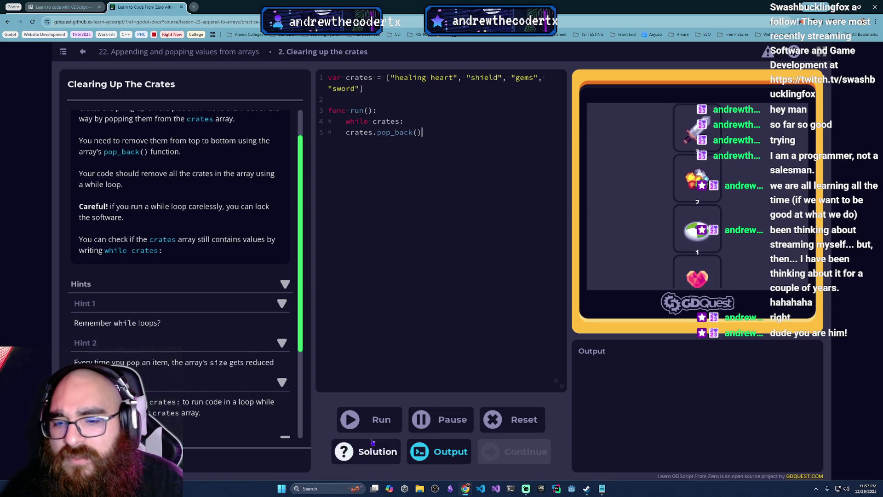
click(369, 420)
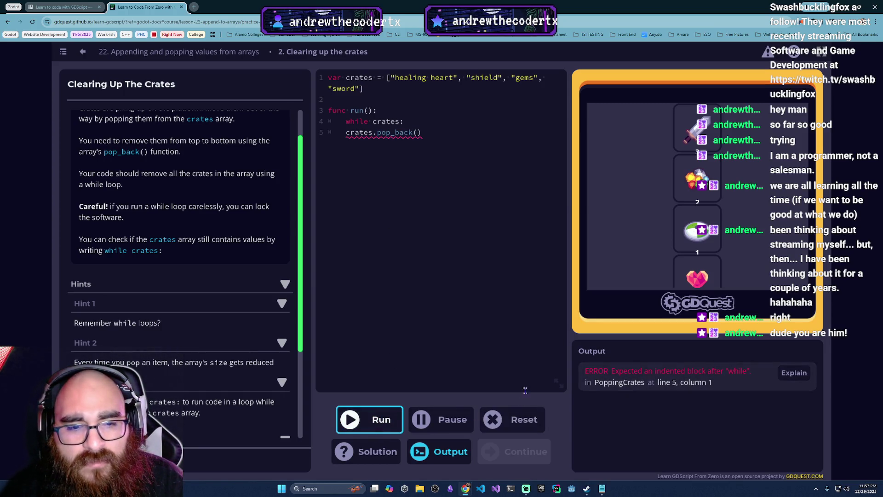
- Indent crates.pop_back() inside the loop, pass the practice, and continue to lesson 23
click(346, 132)
key(Tab)
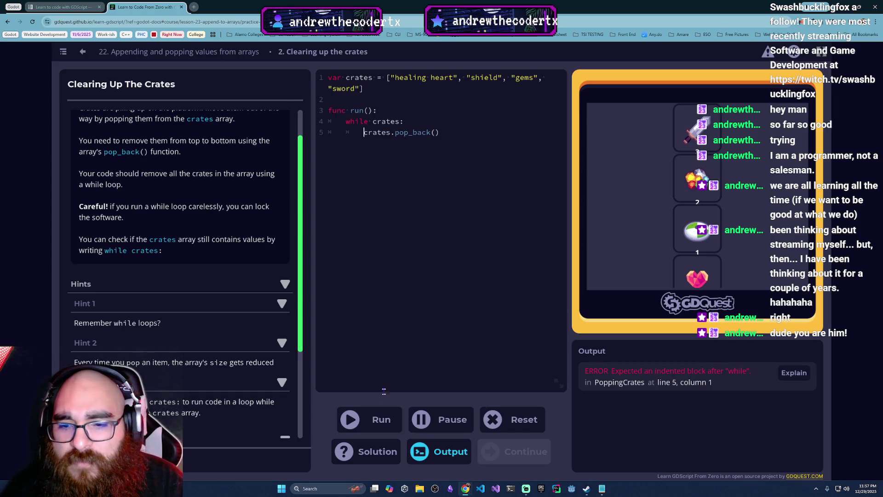
click(370, 419)
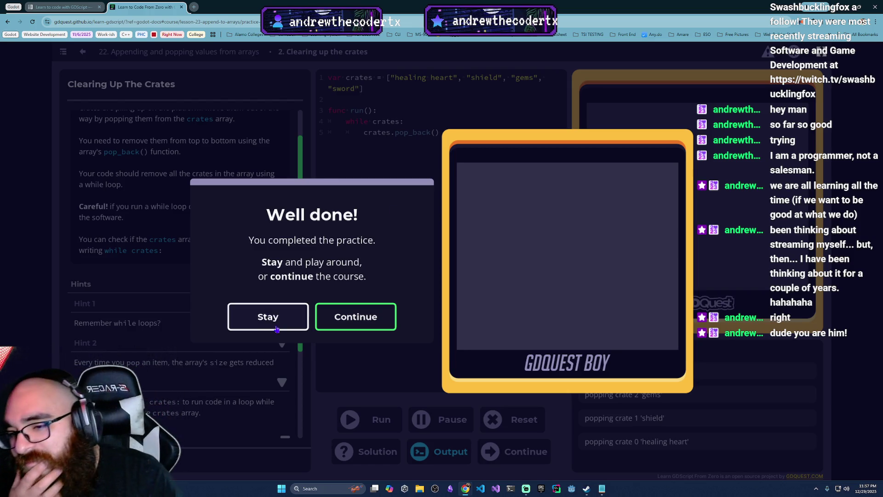
click(378, 329)
click(478, 289)
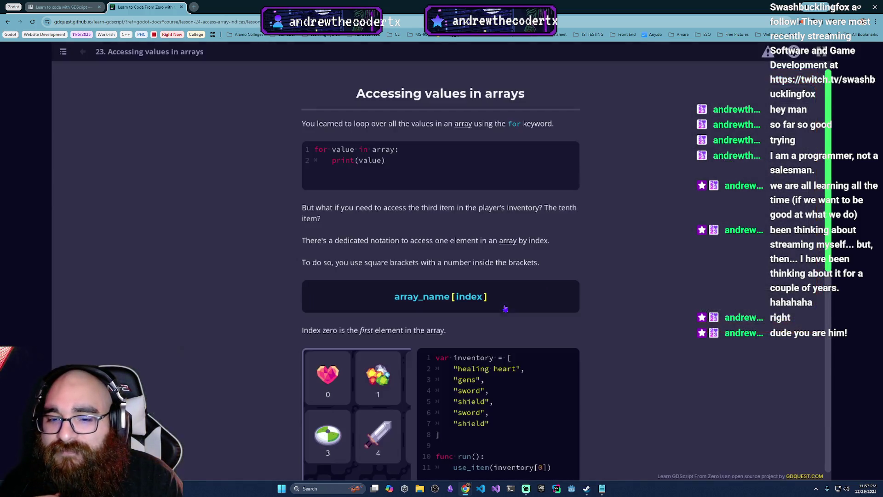